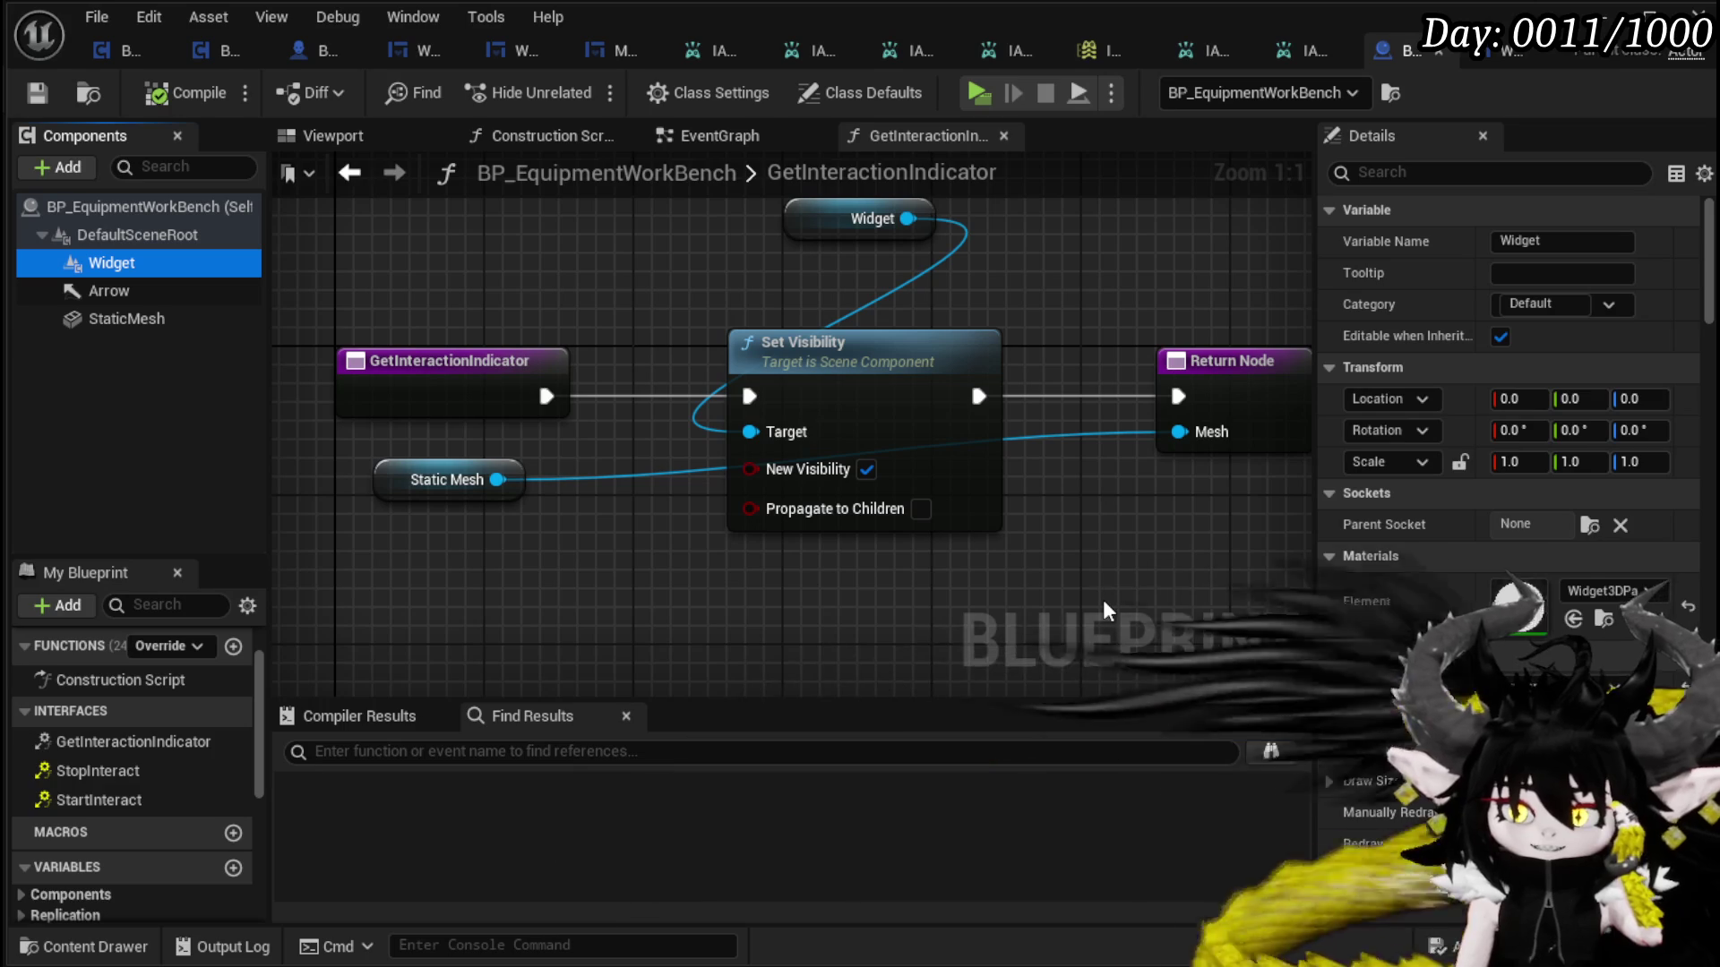
# - Save the BP_EquipmentWorkBench blueprint with Ctrl+S and switch back to the L_DungeonCreationTest level
pyautogui.hotkey('ctrl', 's')
pyautogui.moveTo(582, 262); pyautogui.dragTo(681, 273)
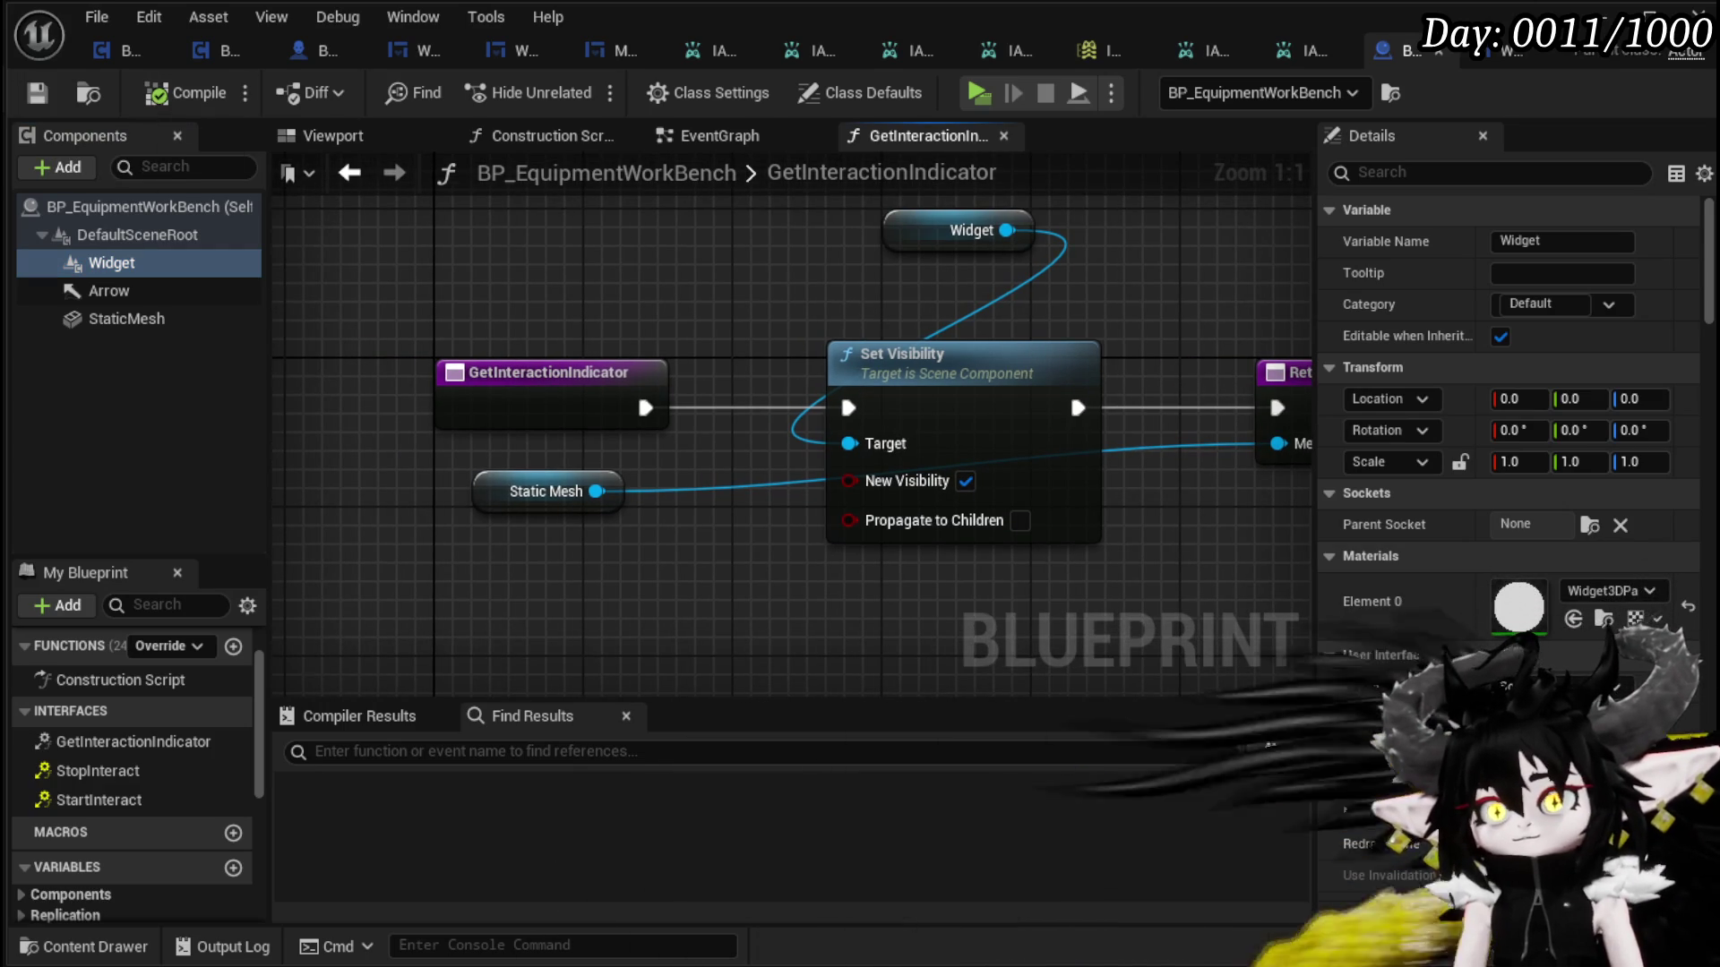
pyautogui.click(1618, 14)
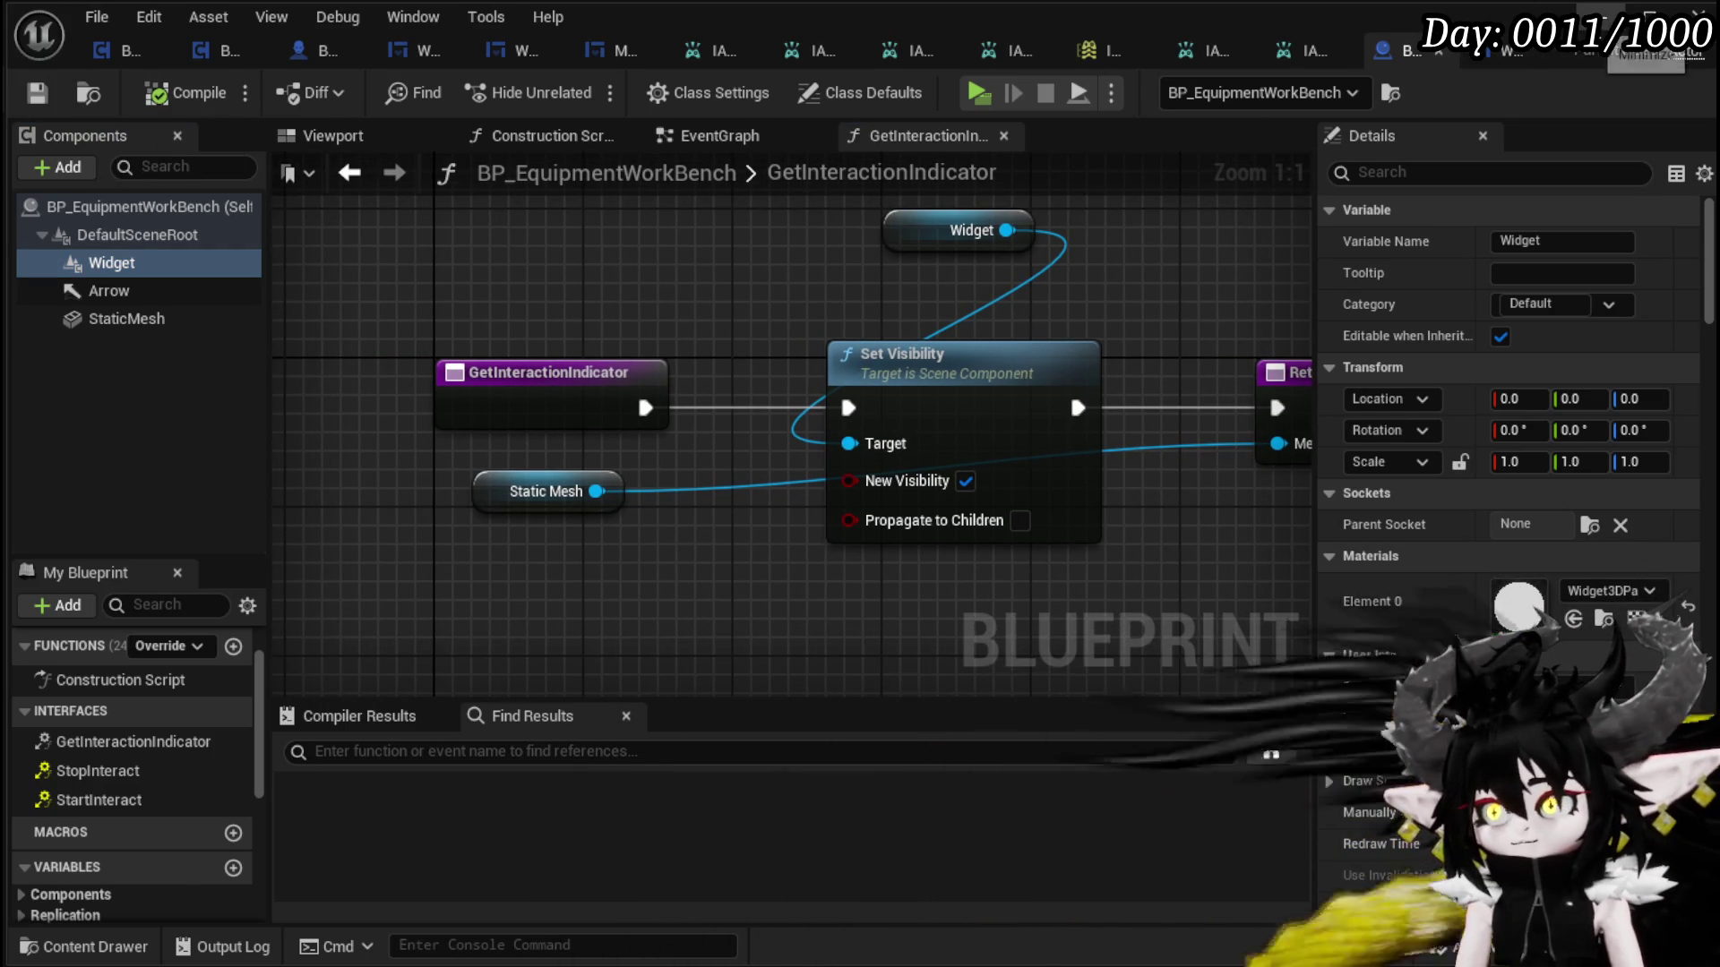
pyautogui.scroll(-5, 182, 950)
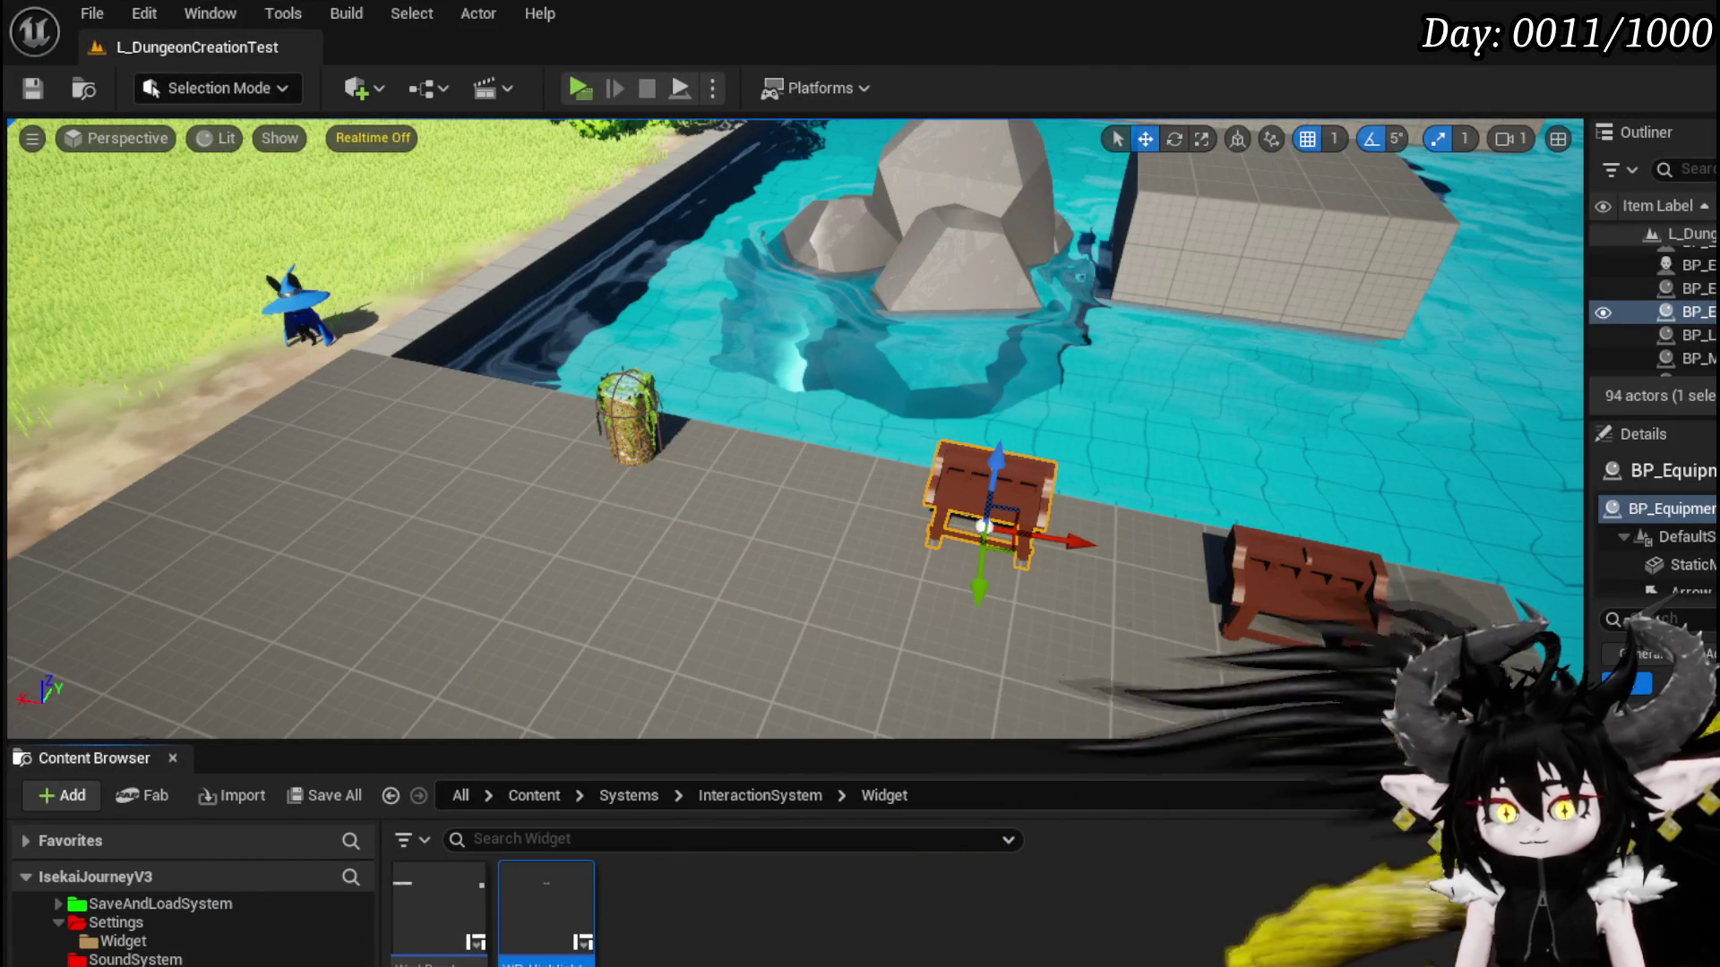
# - Go to the VFX/FinishedSystems folder and start creating a new Niagara System there
pyautogui.scroll(-5, 180, 931)
pyautogui.click(90, 941)
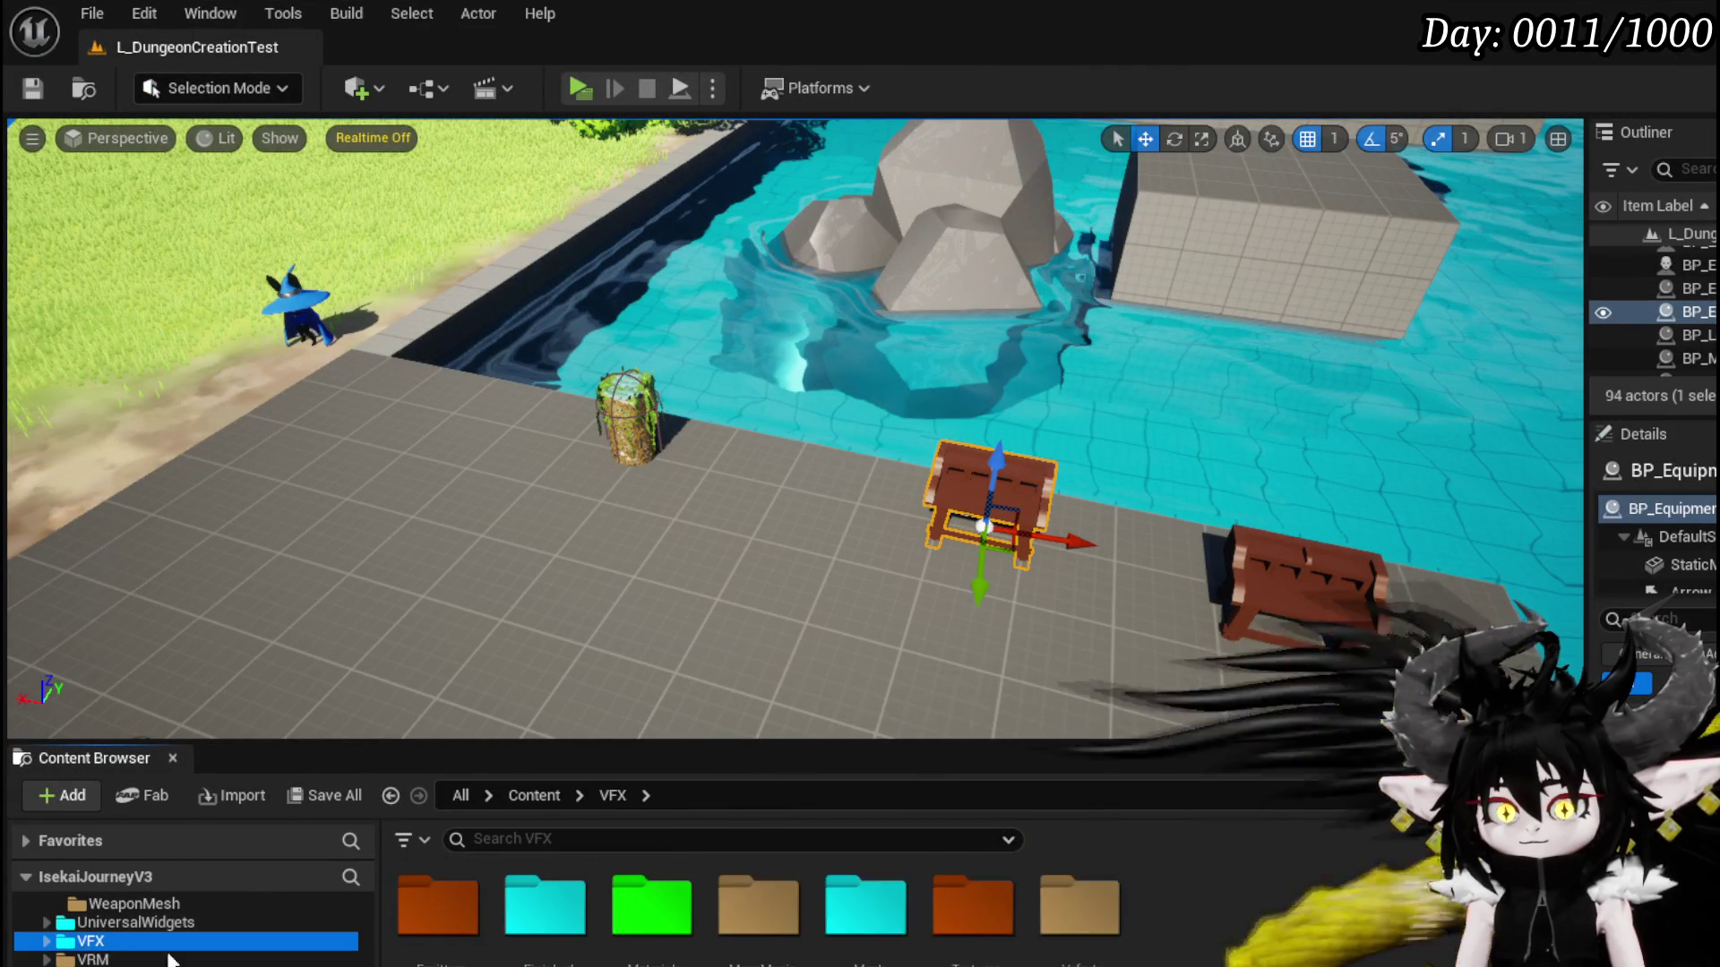
pyautogui.doubleClick(546, 905)
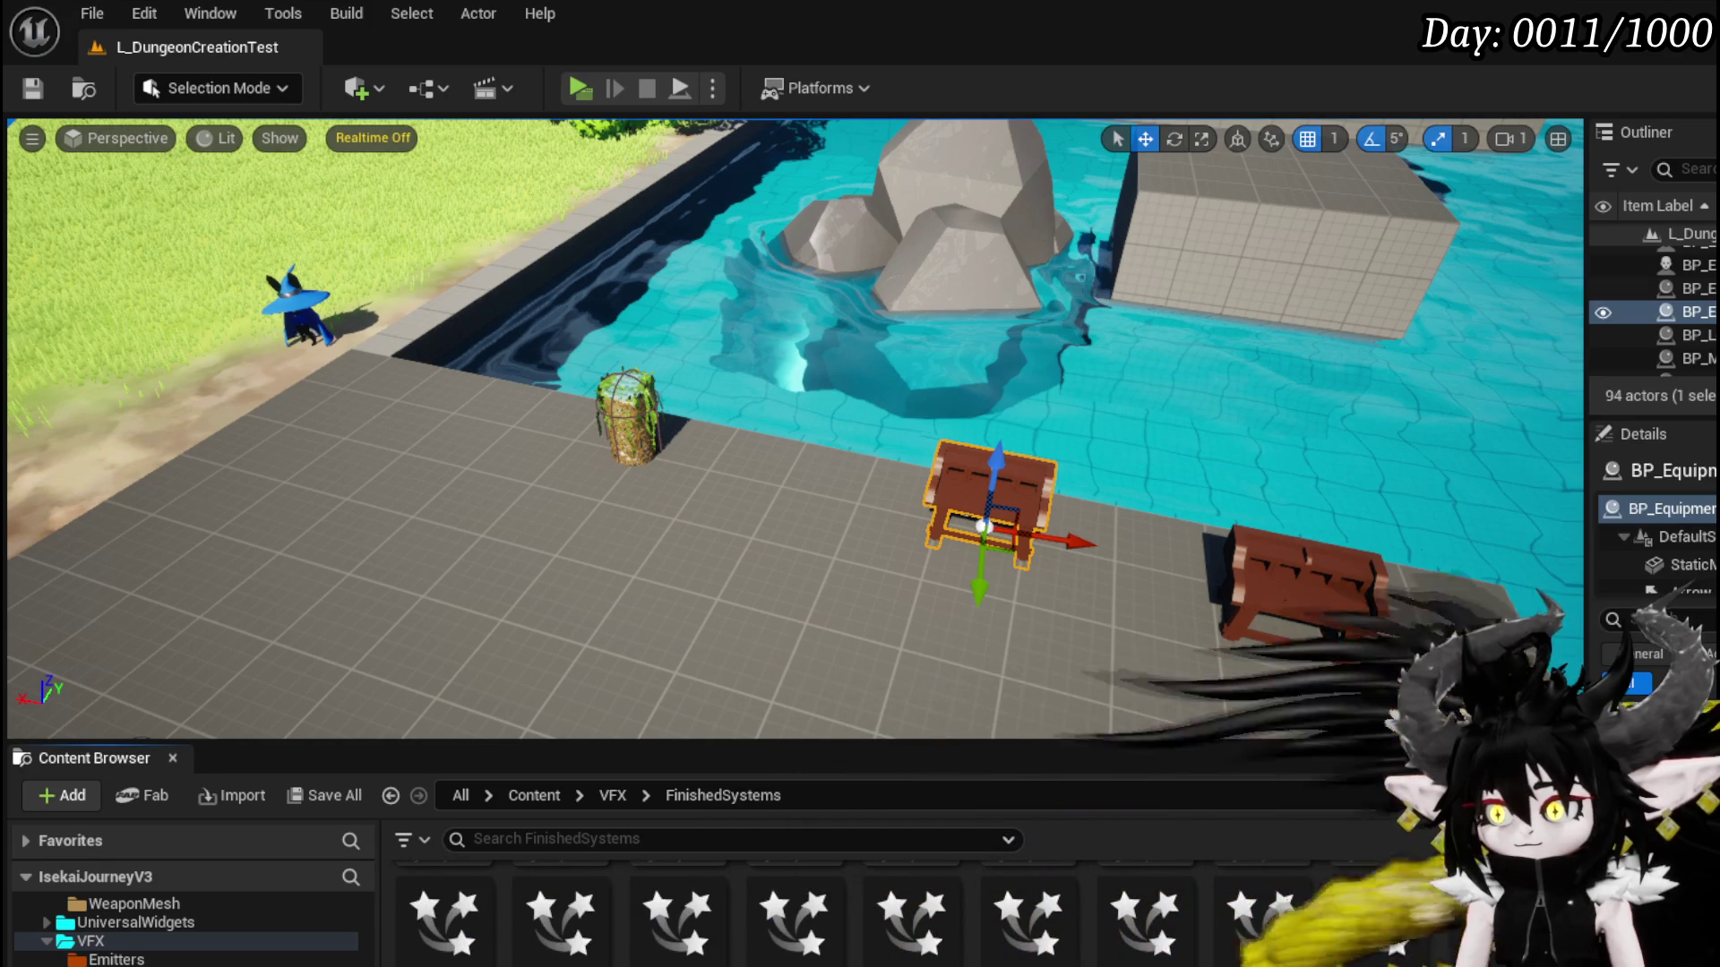
pyautogui.rightClick(1523, 904)
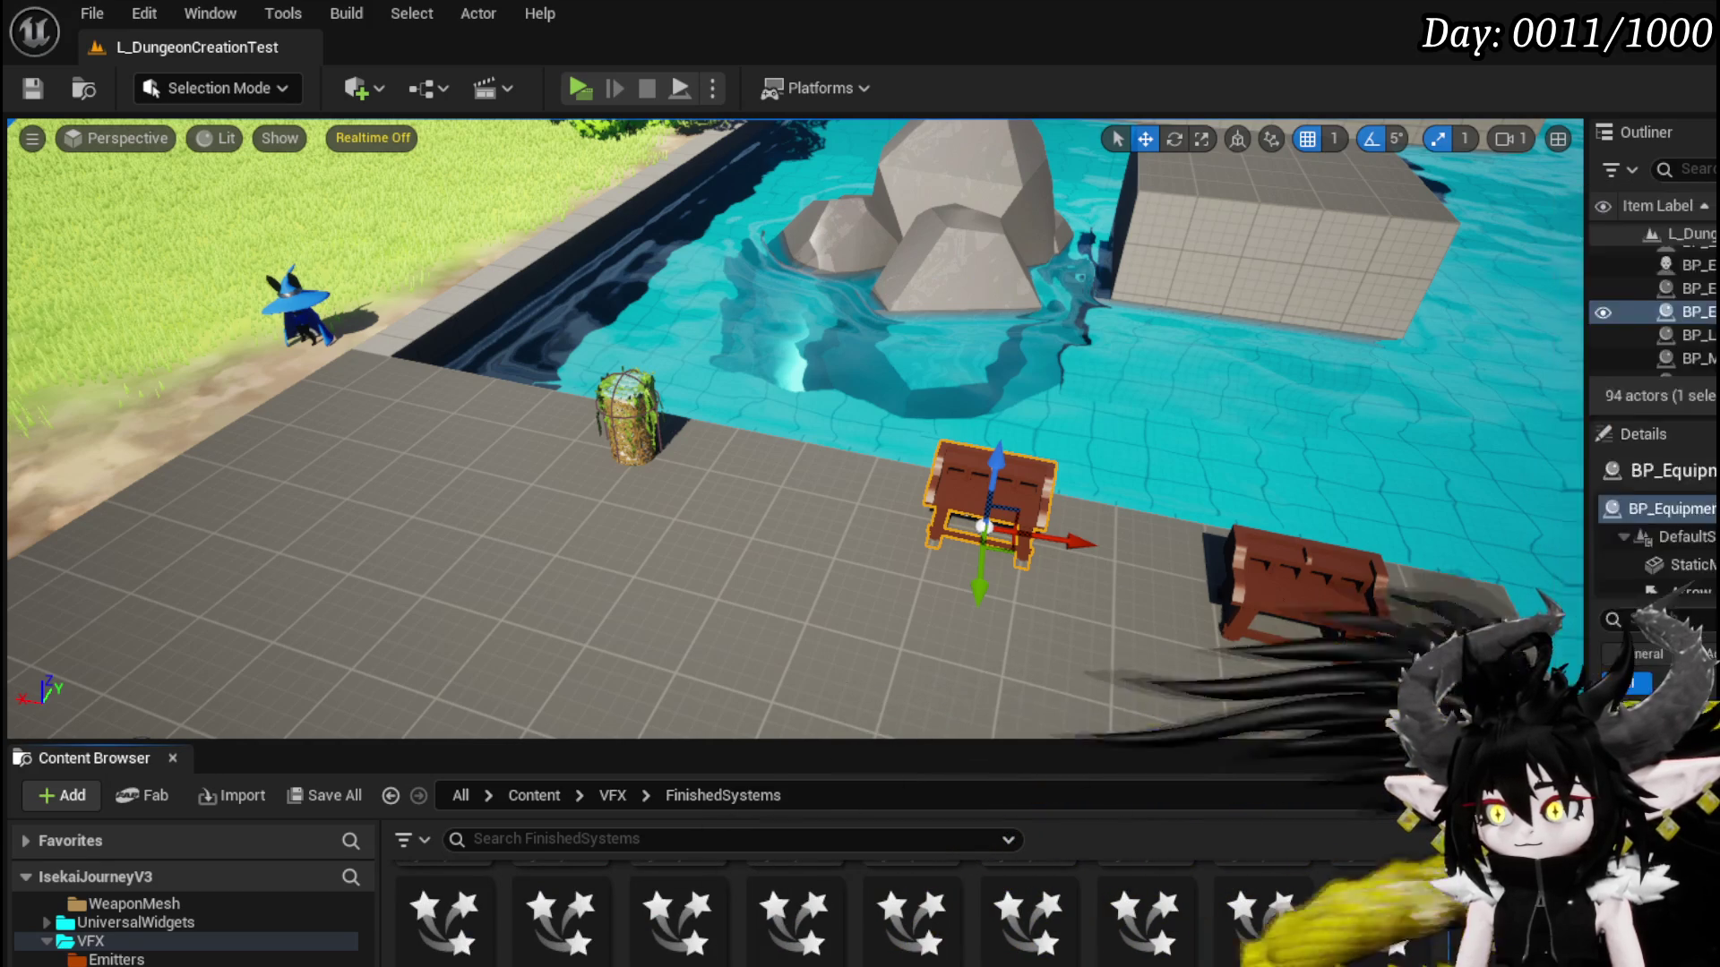
pyautogui.rightClick(1523, 905)
pyautogui.click(1636, 652)
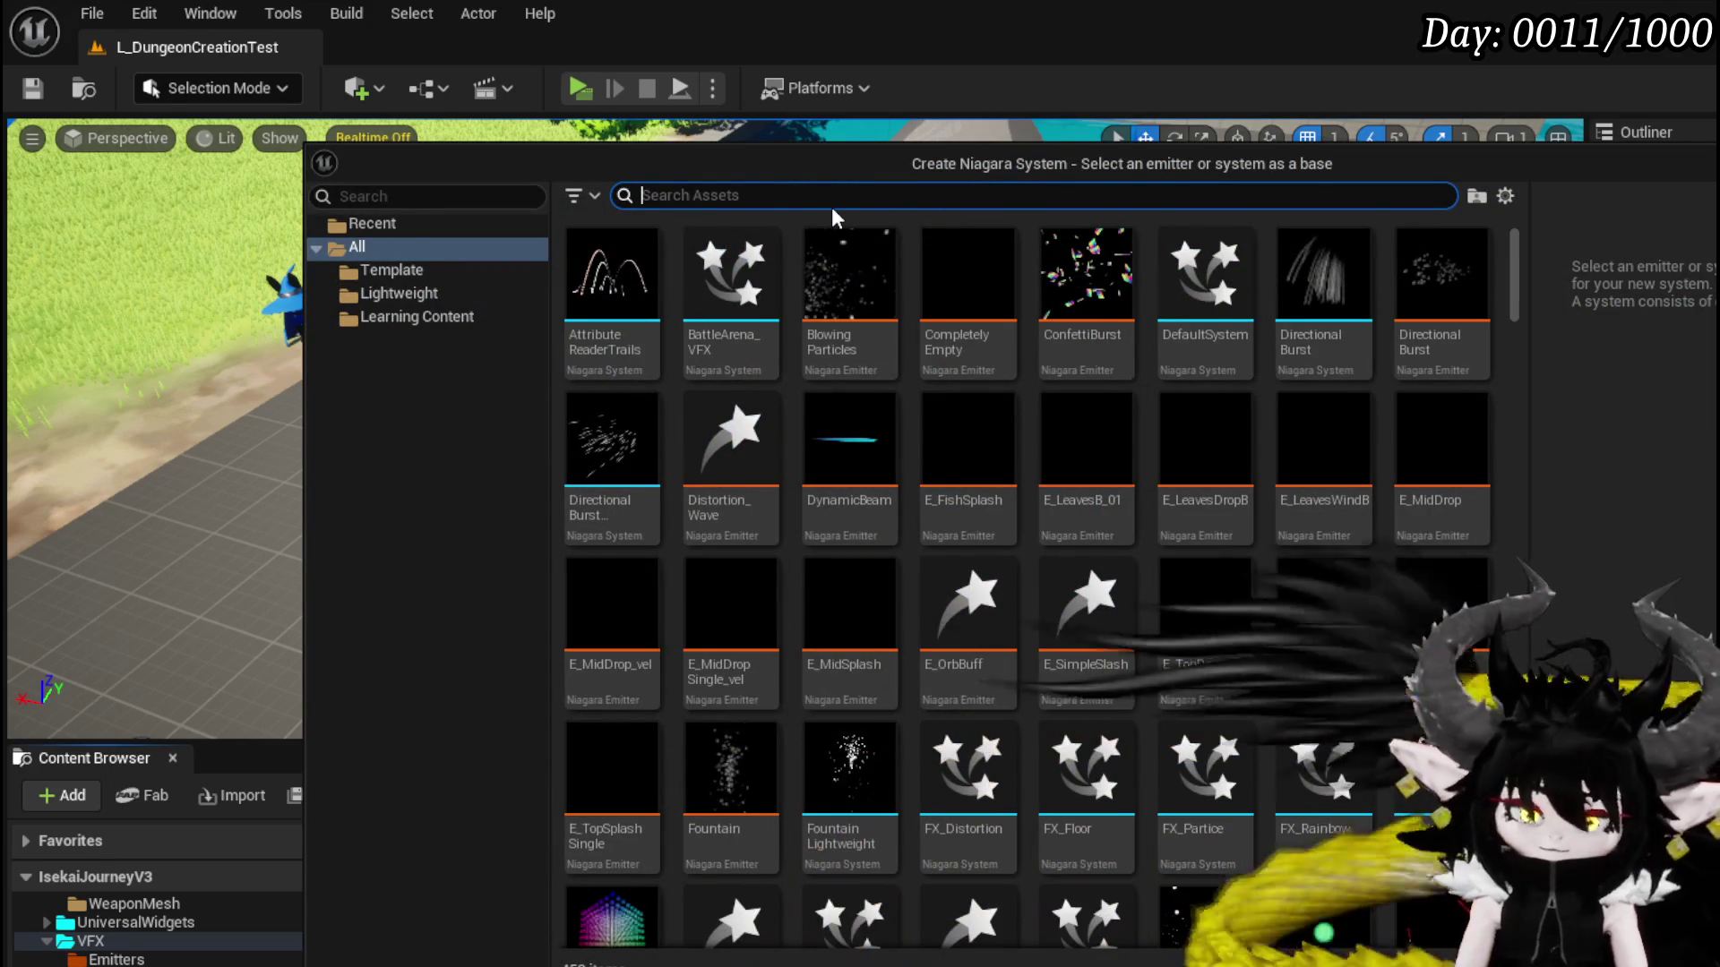
# - Base the system on the SingleLoopingParticle emitter, name it NS_InteractionButton, and save it
pyautogui.write('Single loop')
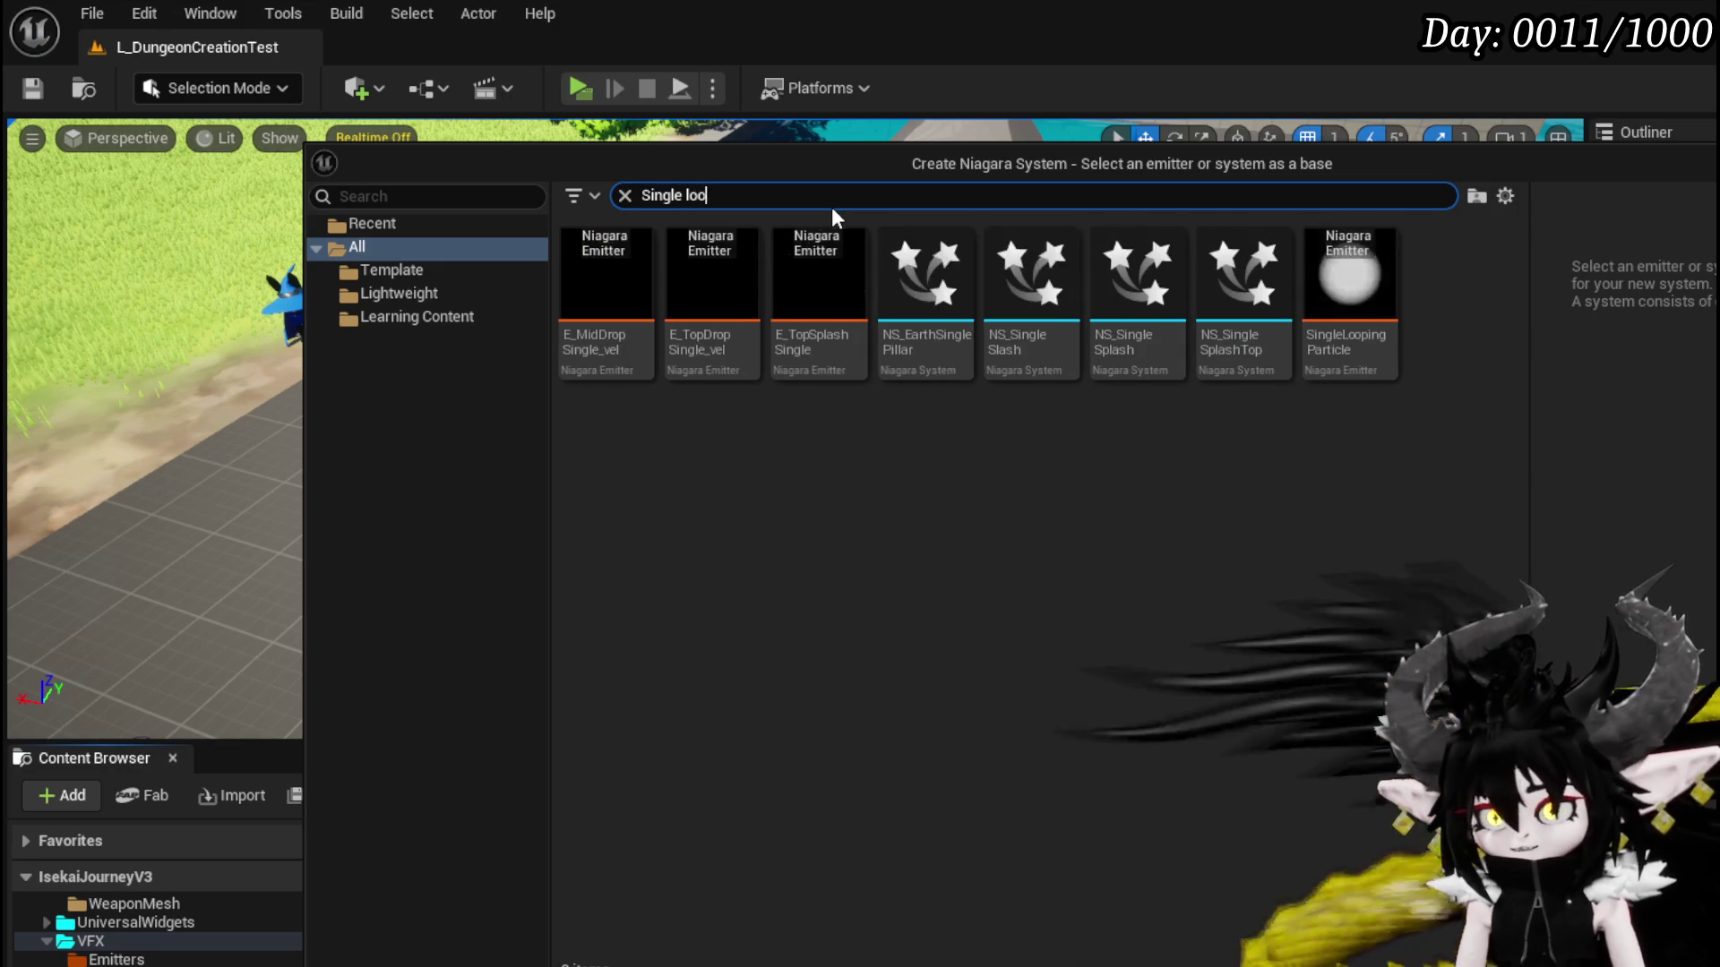
pyautogui.click(599, 260)
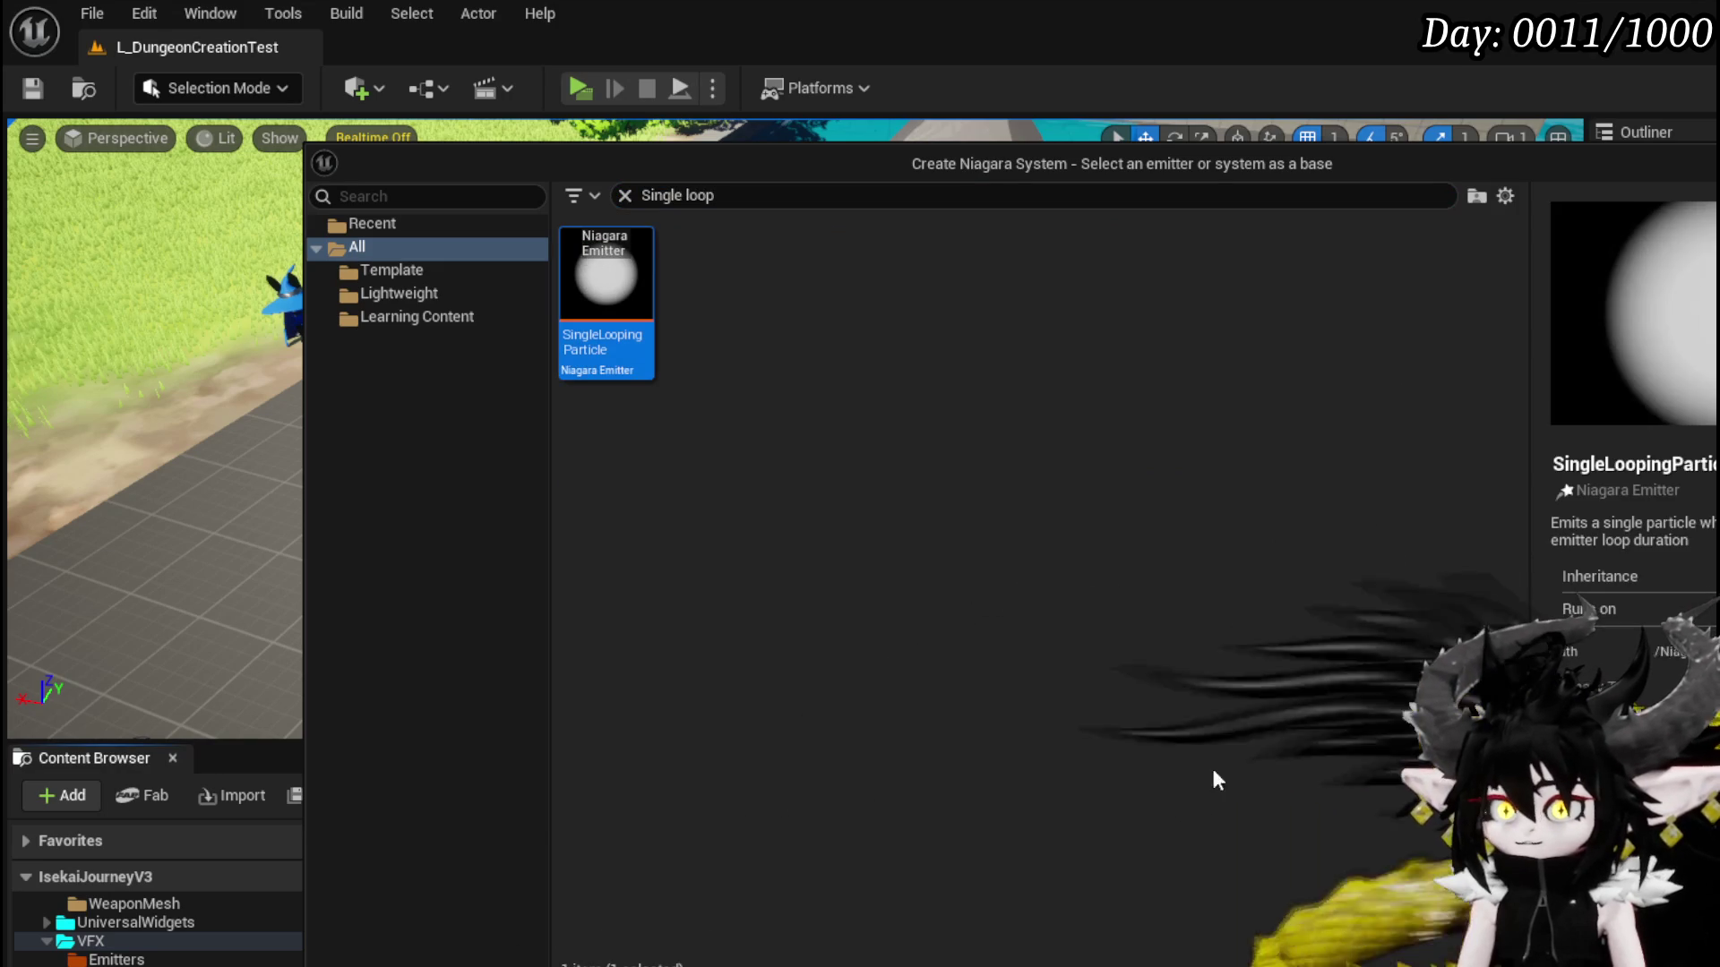
pyautogui.press('Return')
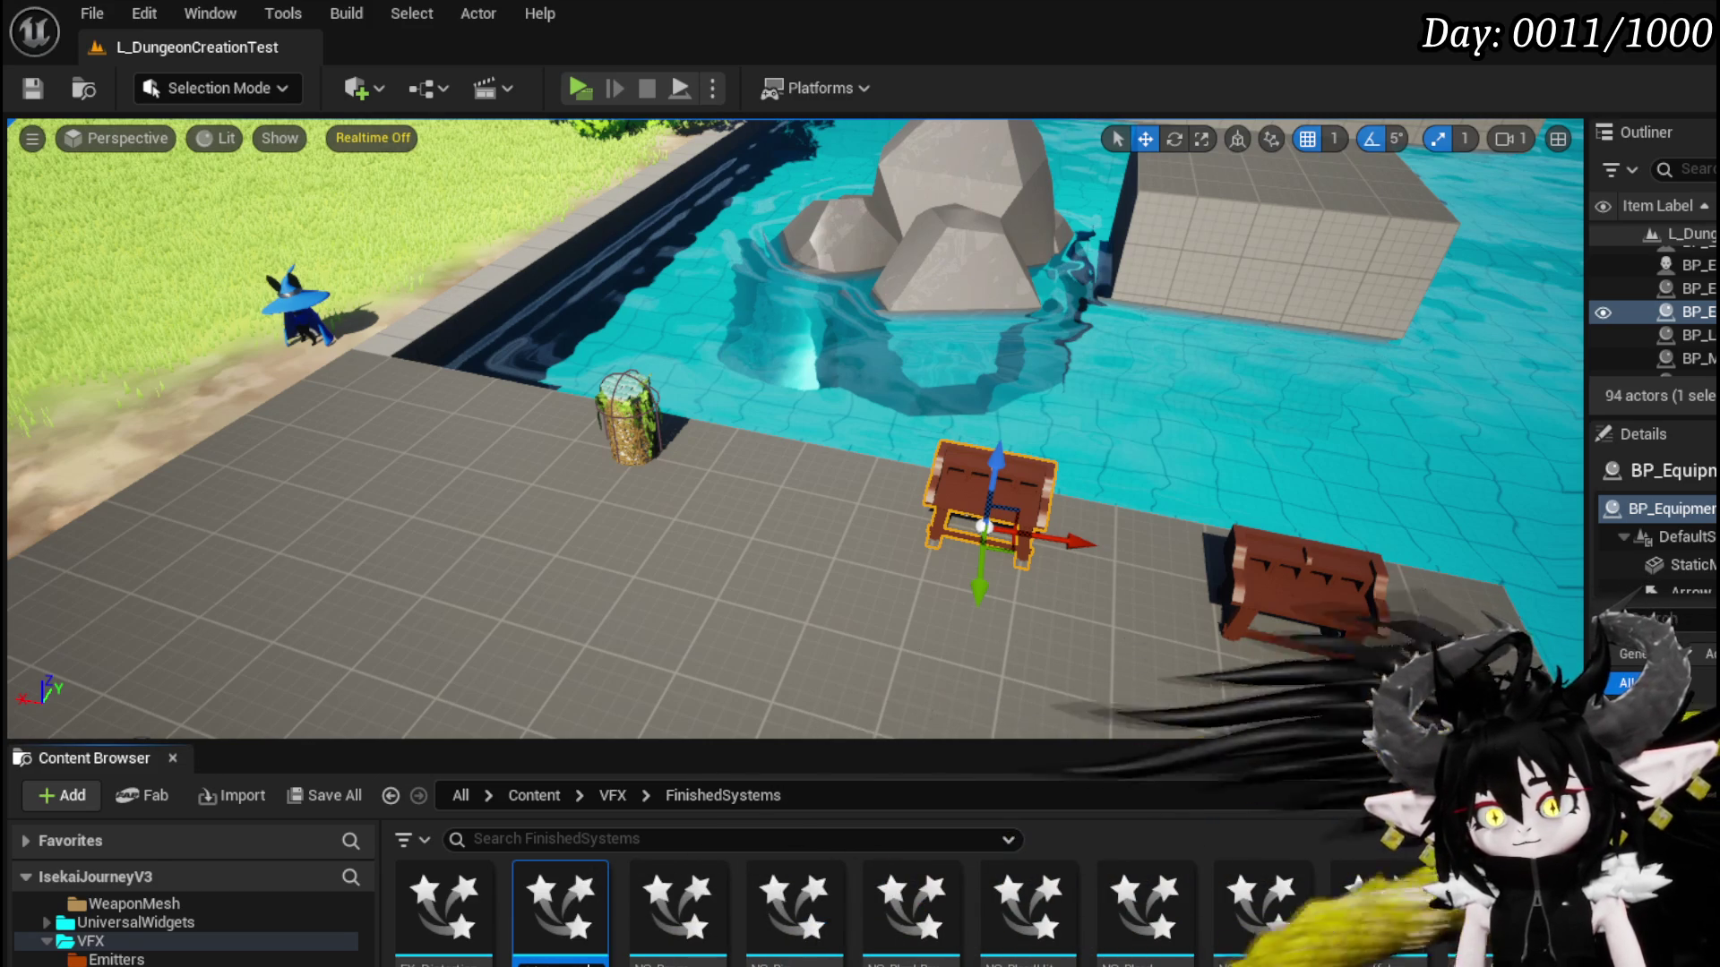
pyautogui.scroll(-1, 896, 909)
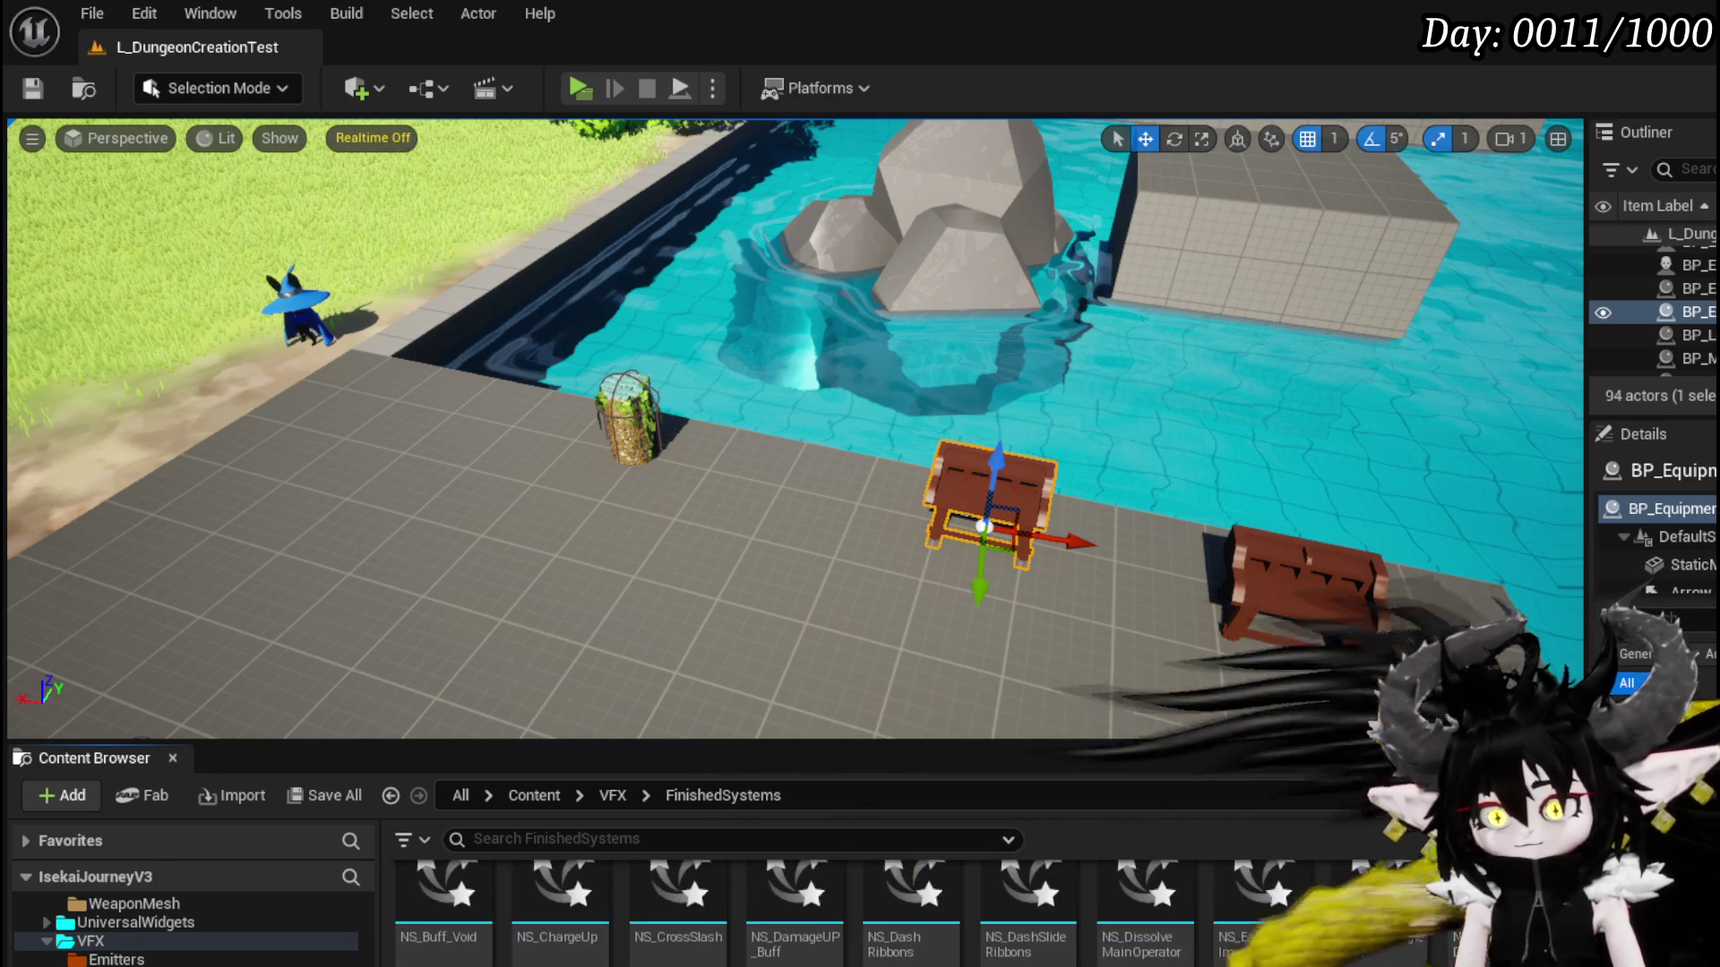
pyautogui.hotkey('ctrl', 'shift', 's')
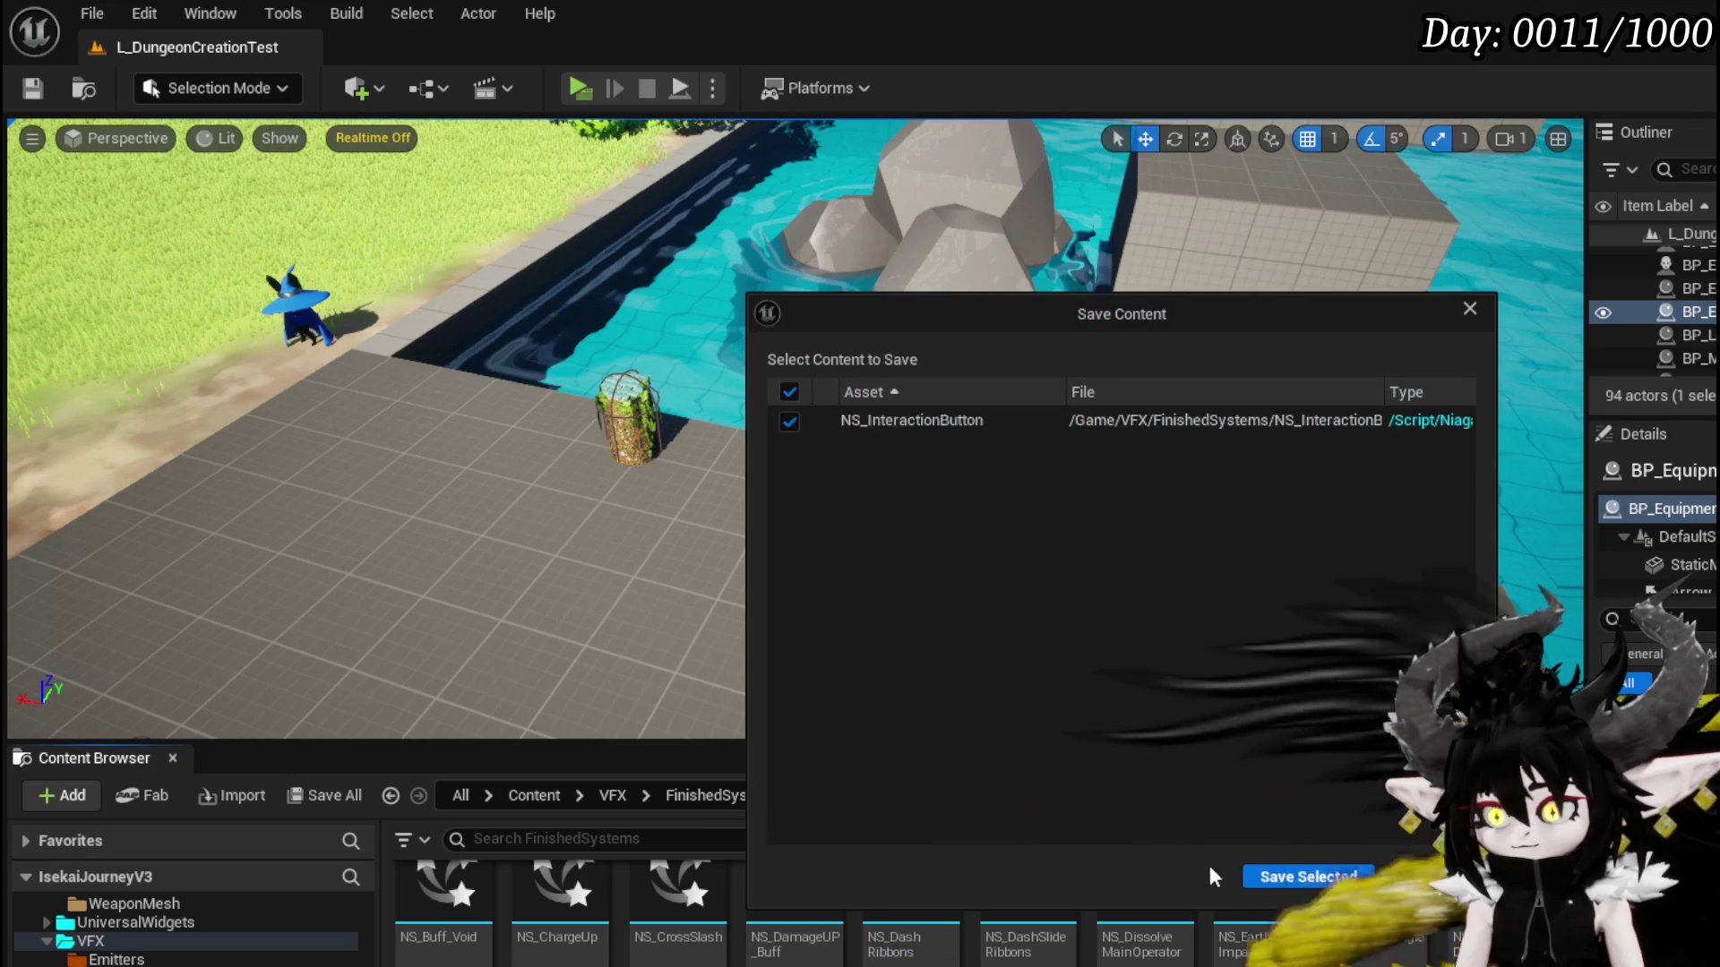
pyautogui.press('Return')
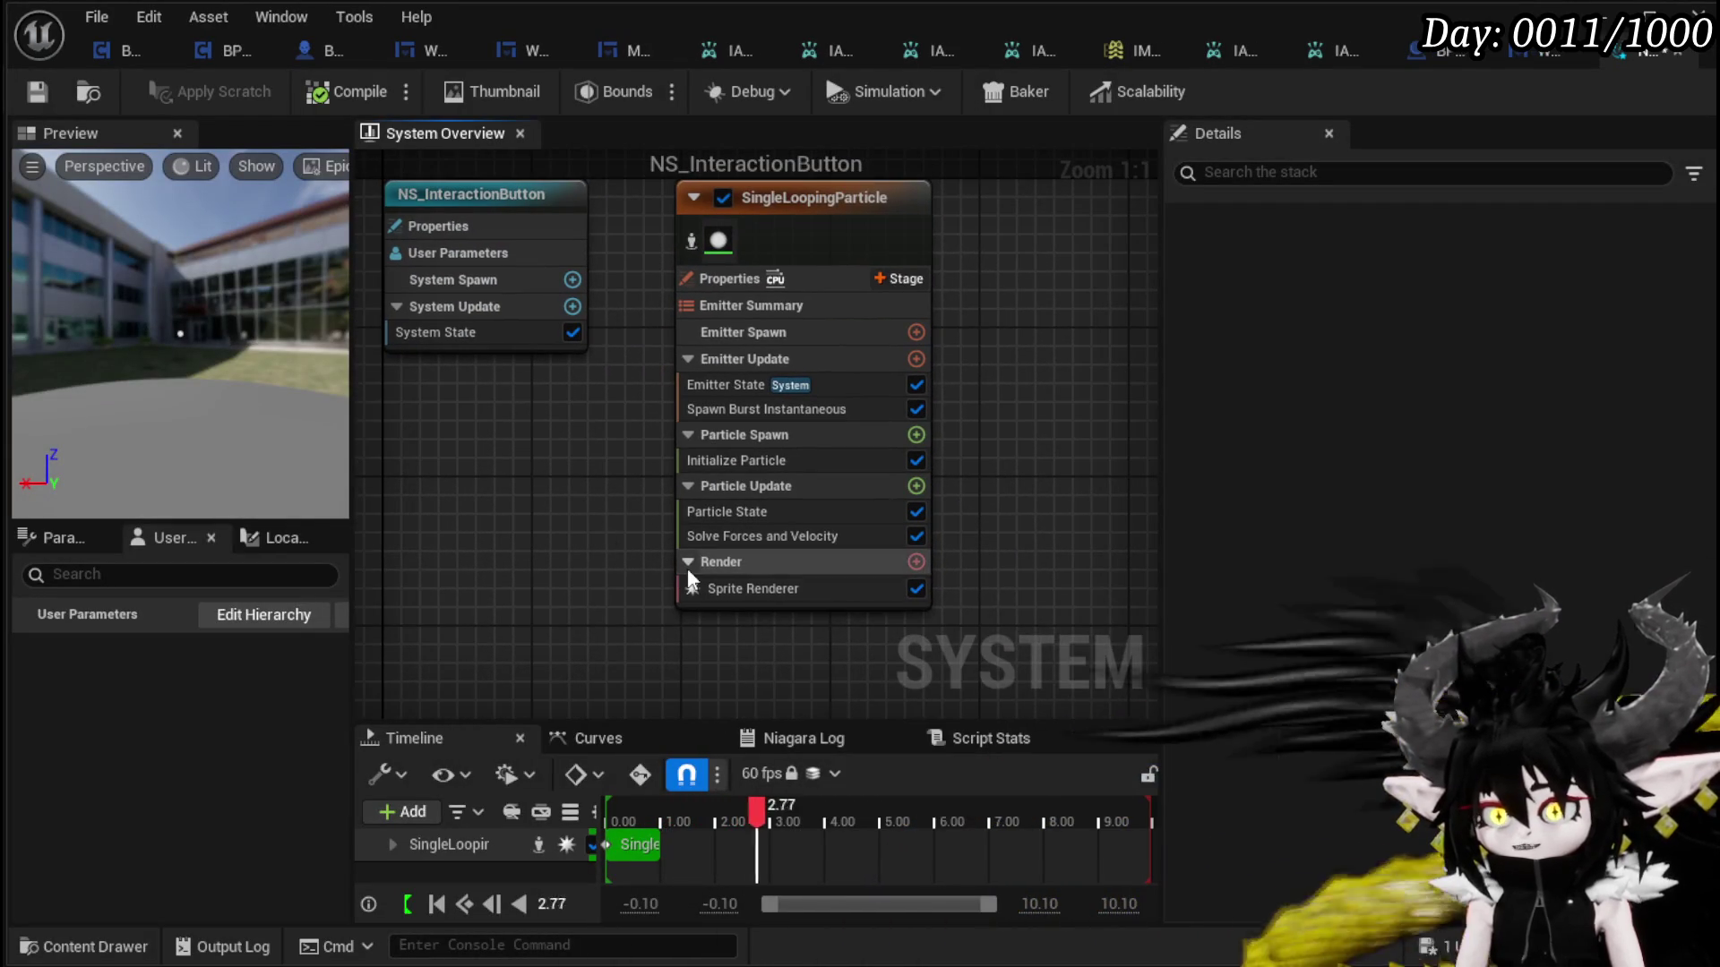
# - Set Initialize Particle's Uniform Sprite Size to 50, then switch to the WP_HighlightButton event graph
pyautogui.click(703, 588)
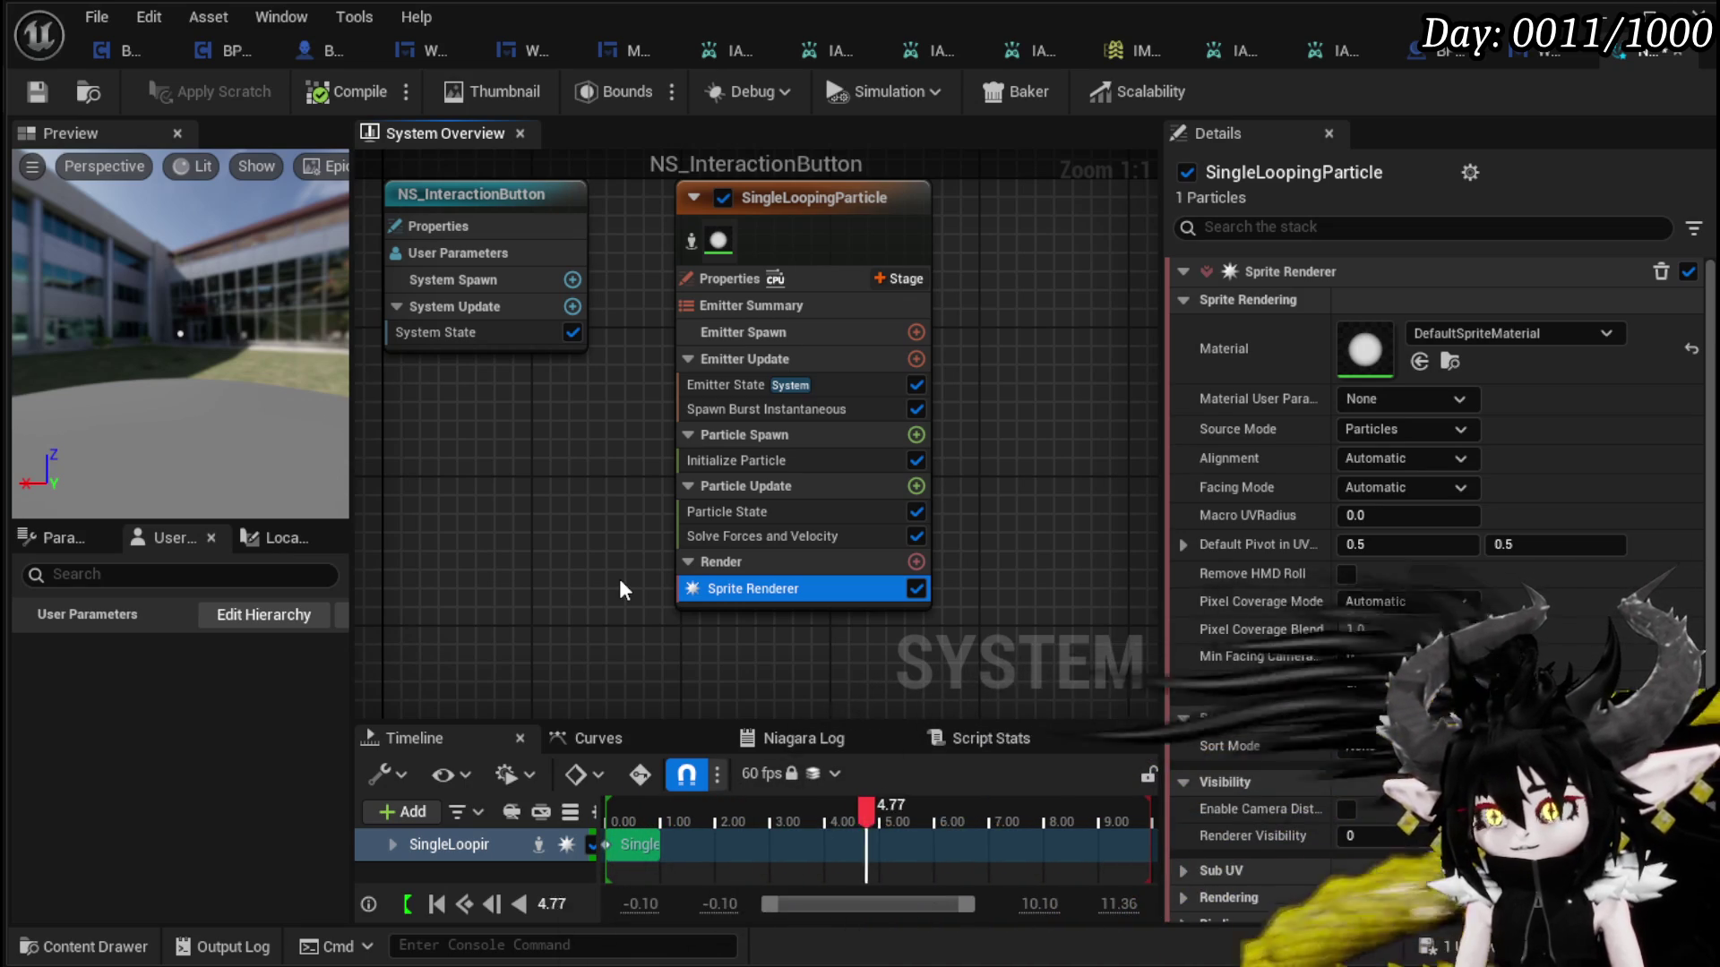
pyautogui.click(734, 458)
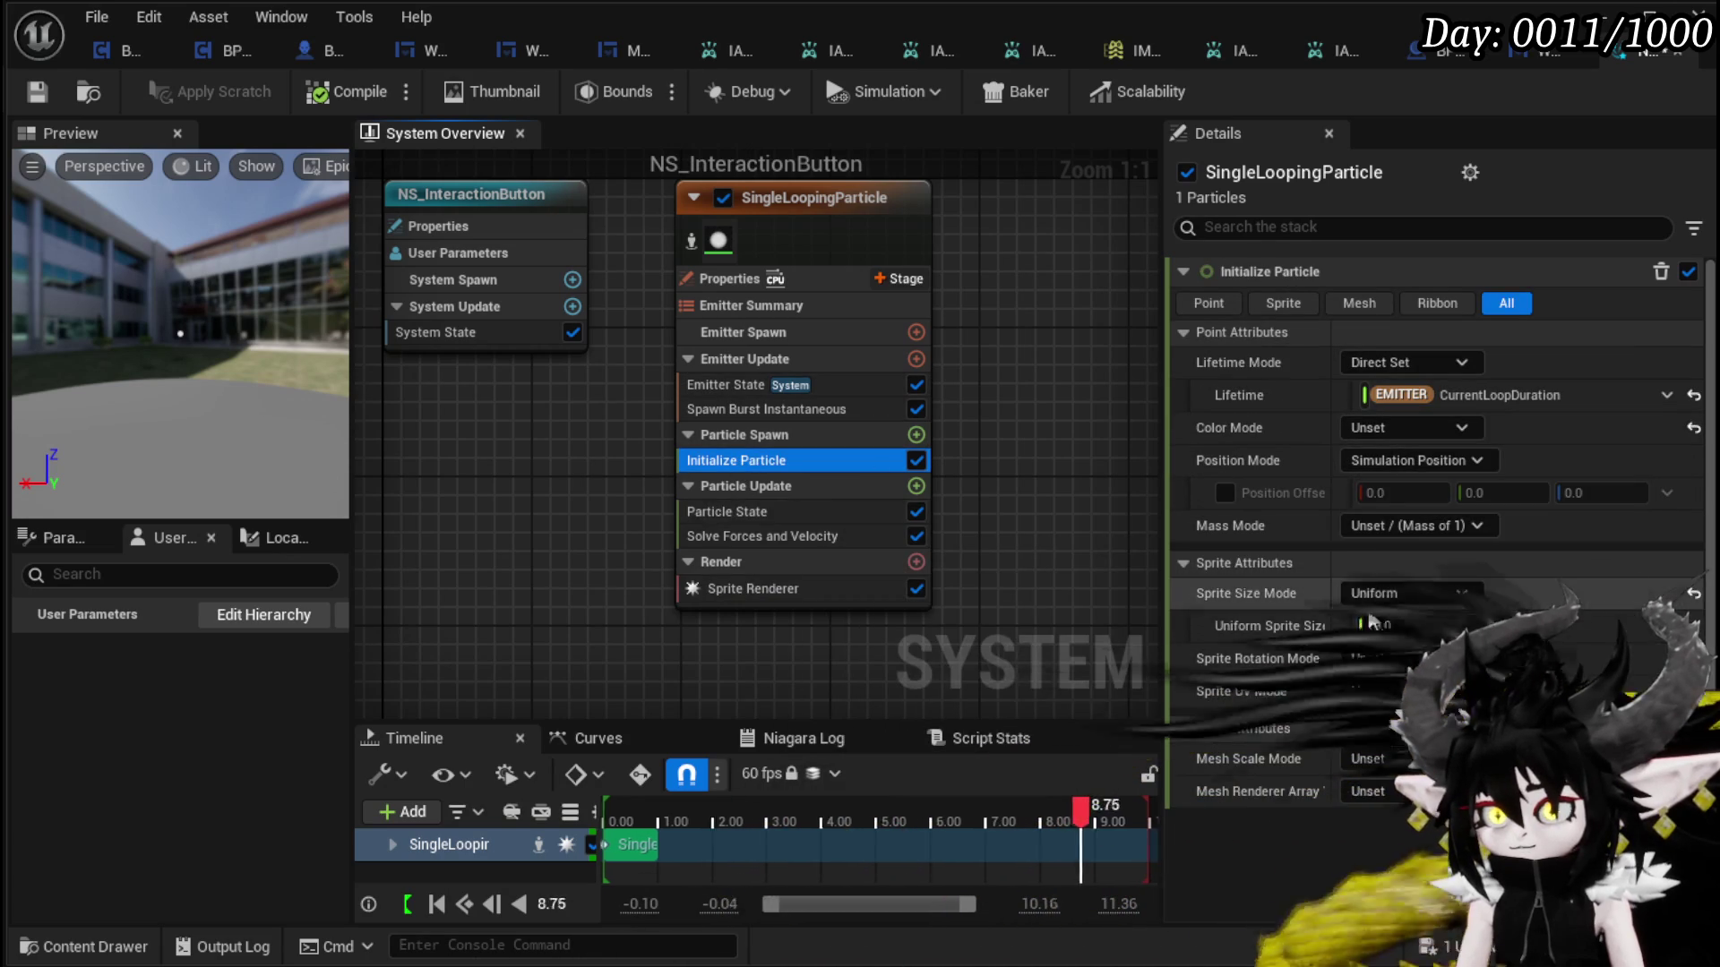
pyautogui.click(1419, 625)
pyautogui.write('50')
pyautogui.press('Return')
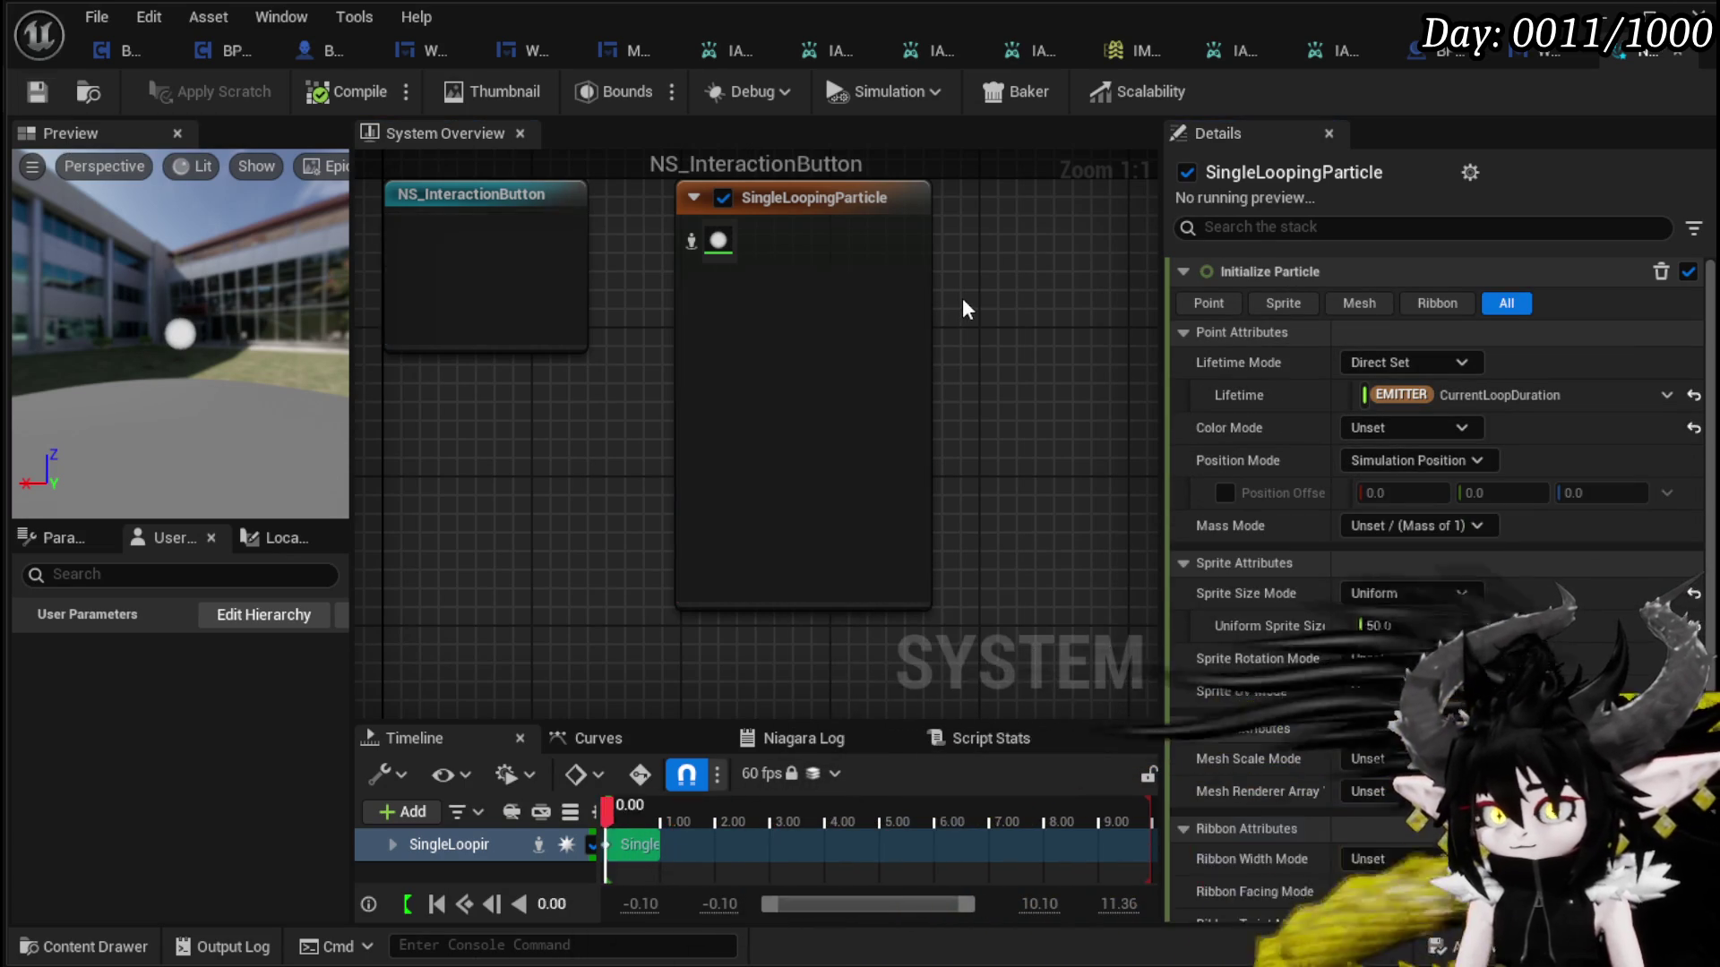
pyautogui.click(1529, 52)
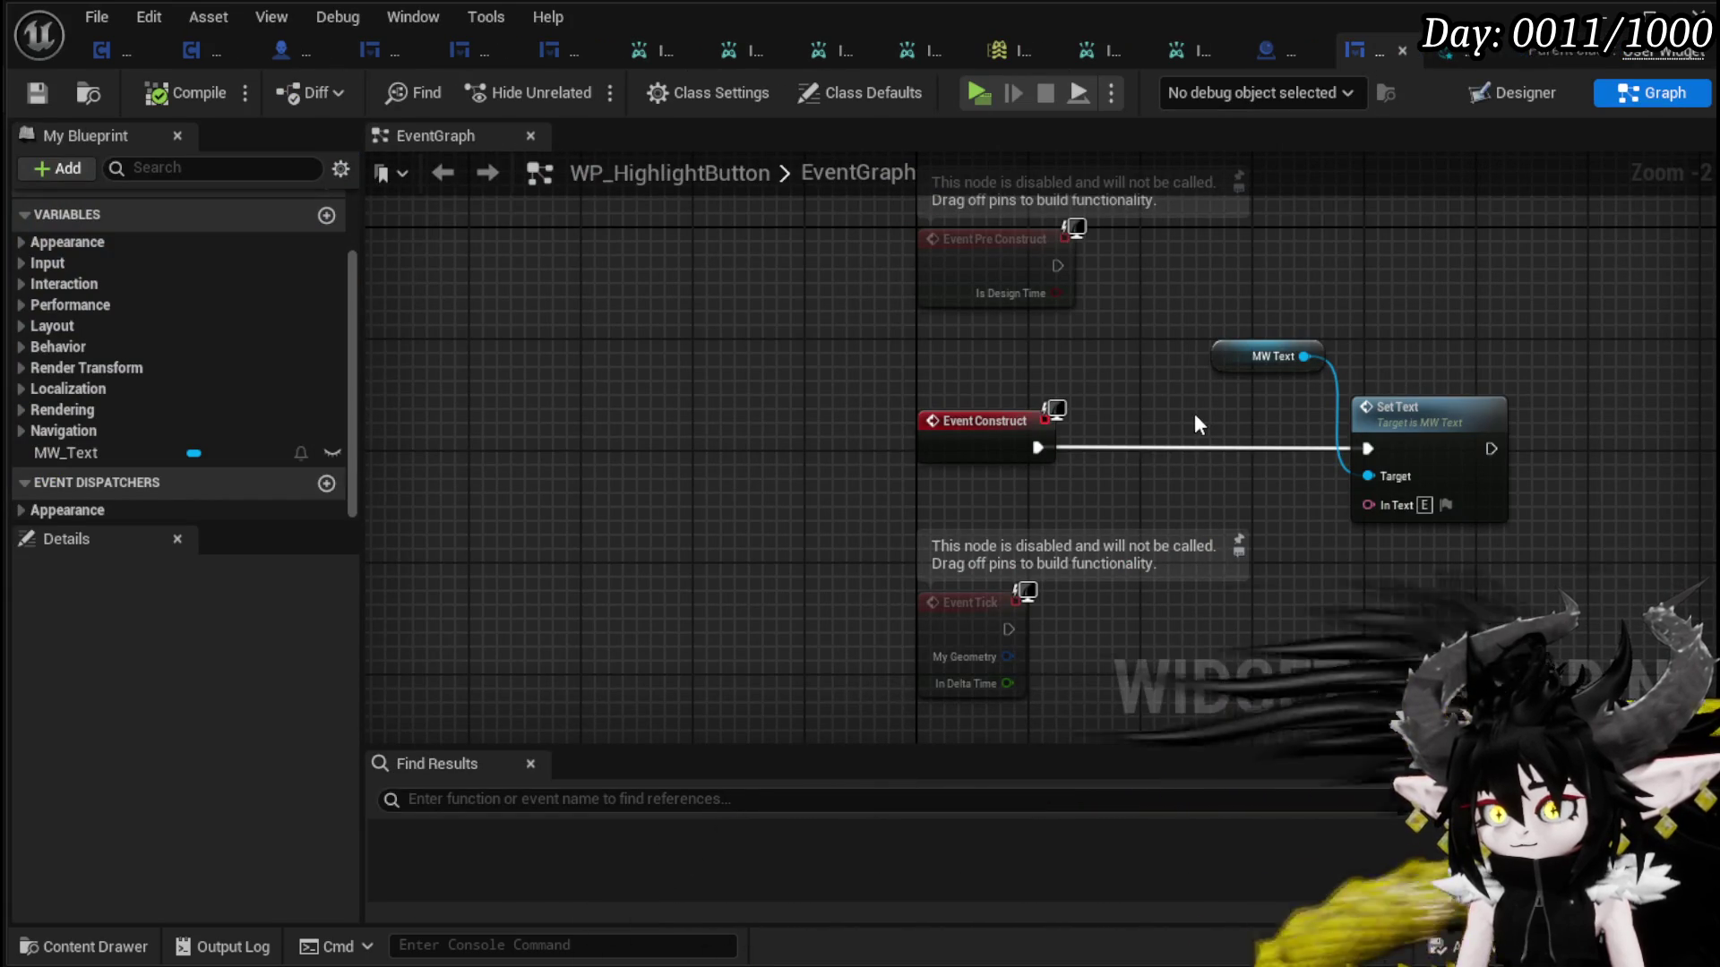
# - Switch to BP_EquipmentWorkBench's GetInteractionIndicator function graph
pyautogui.moveTo(1209, 315); pyautogui.dragTo(1082, 341)
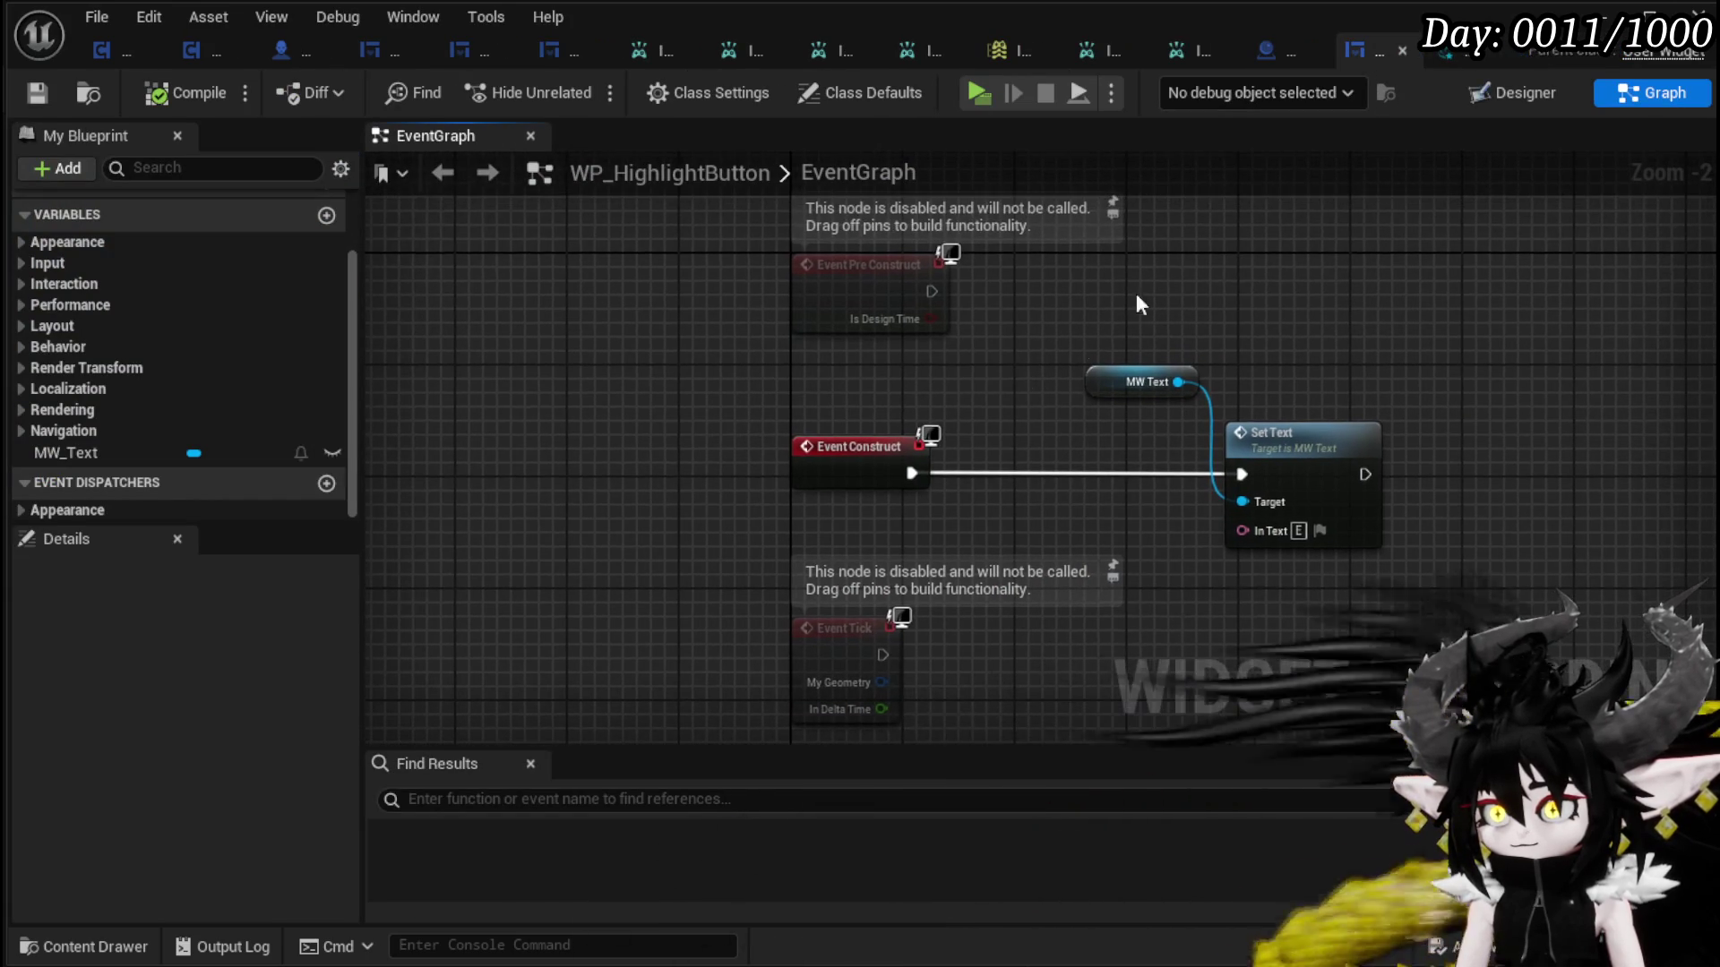
pyautogui.click(1283, 52)
pyautogui.moveTo(645, 407)
pyautogui.mouseDown()
pyautogui.moveTo(1132, 414)
pyautogui.moveTo(1052, 405)
pyautogui.moveTo(1071, 408)
pyautogui.mouseUp()
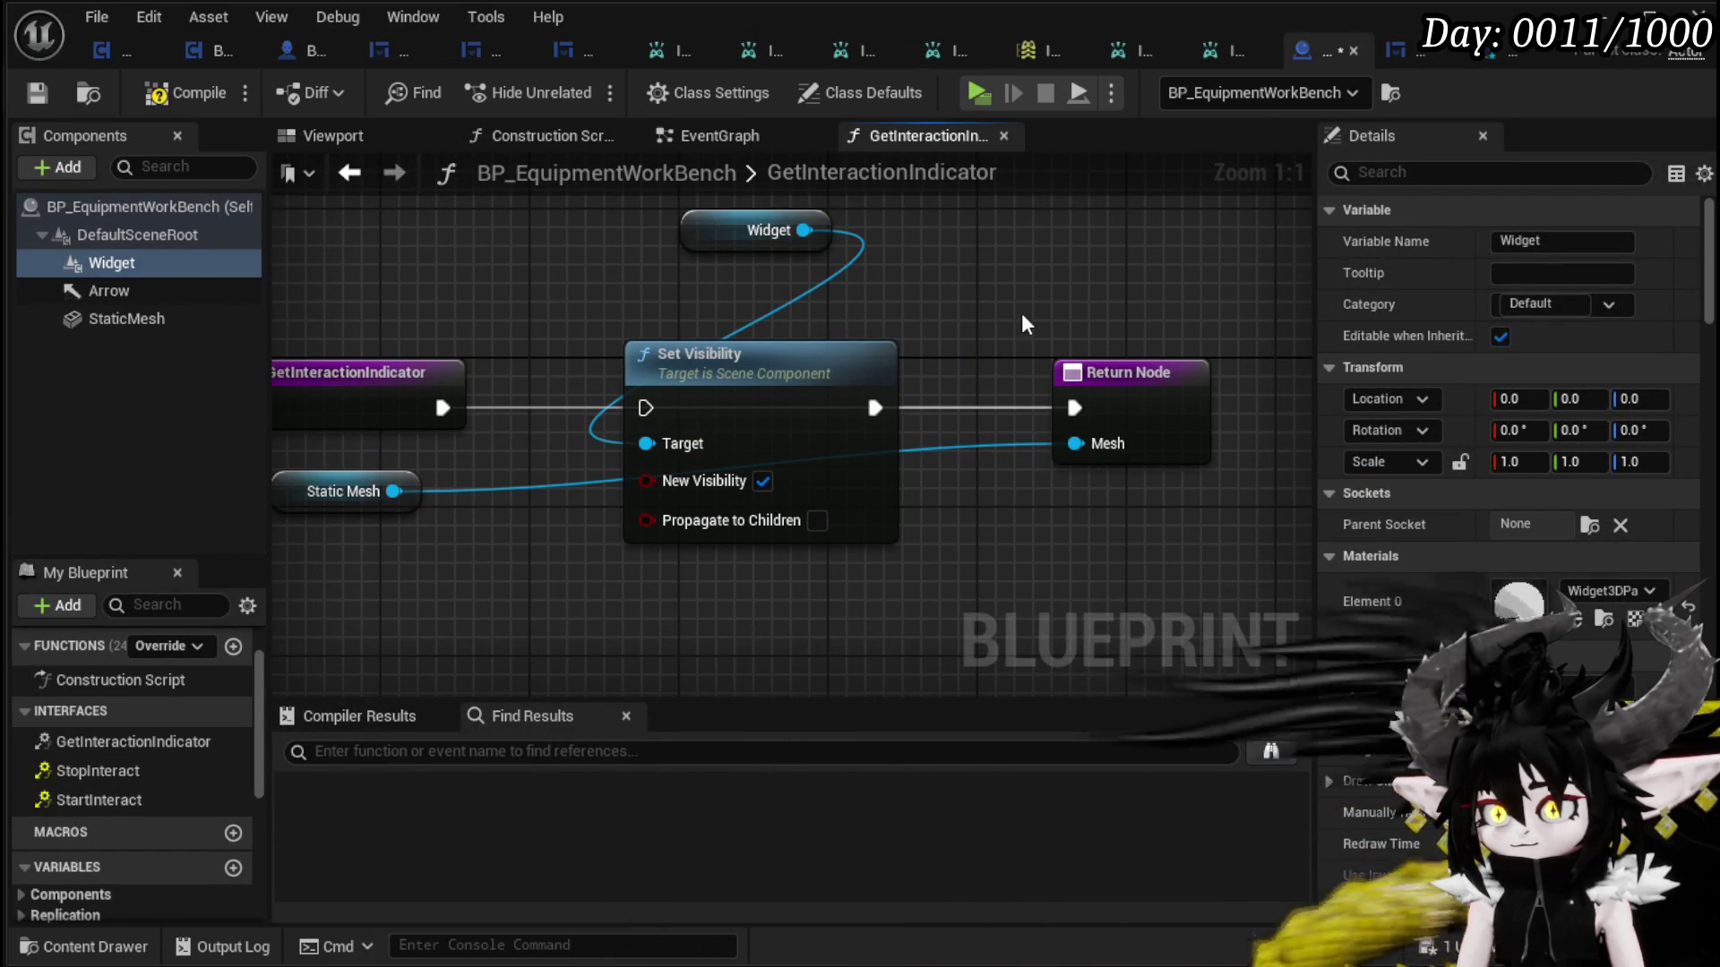
# - Delete the Widget component from BP_EquipmentWorkBench and compile to locate the resulting error
pyautogui.click(139, 263)
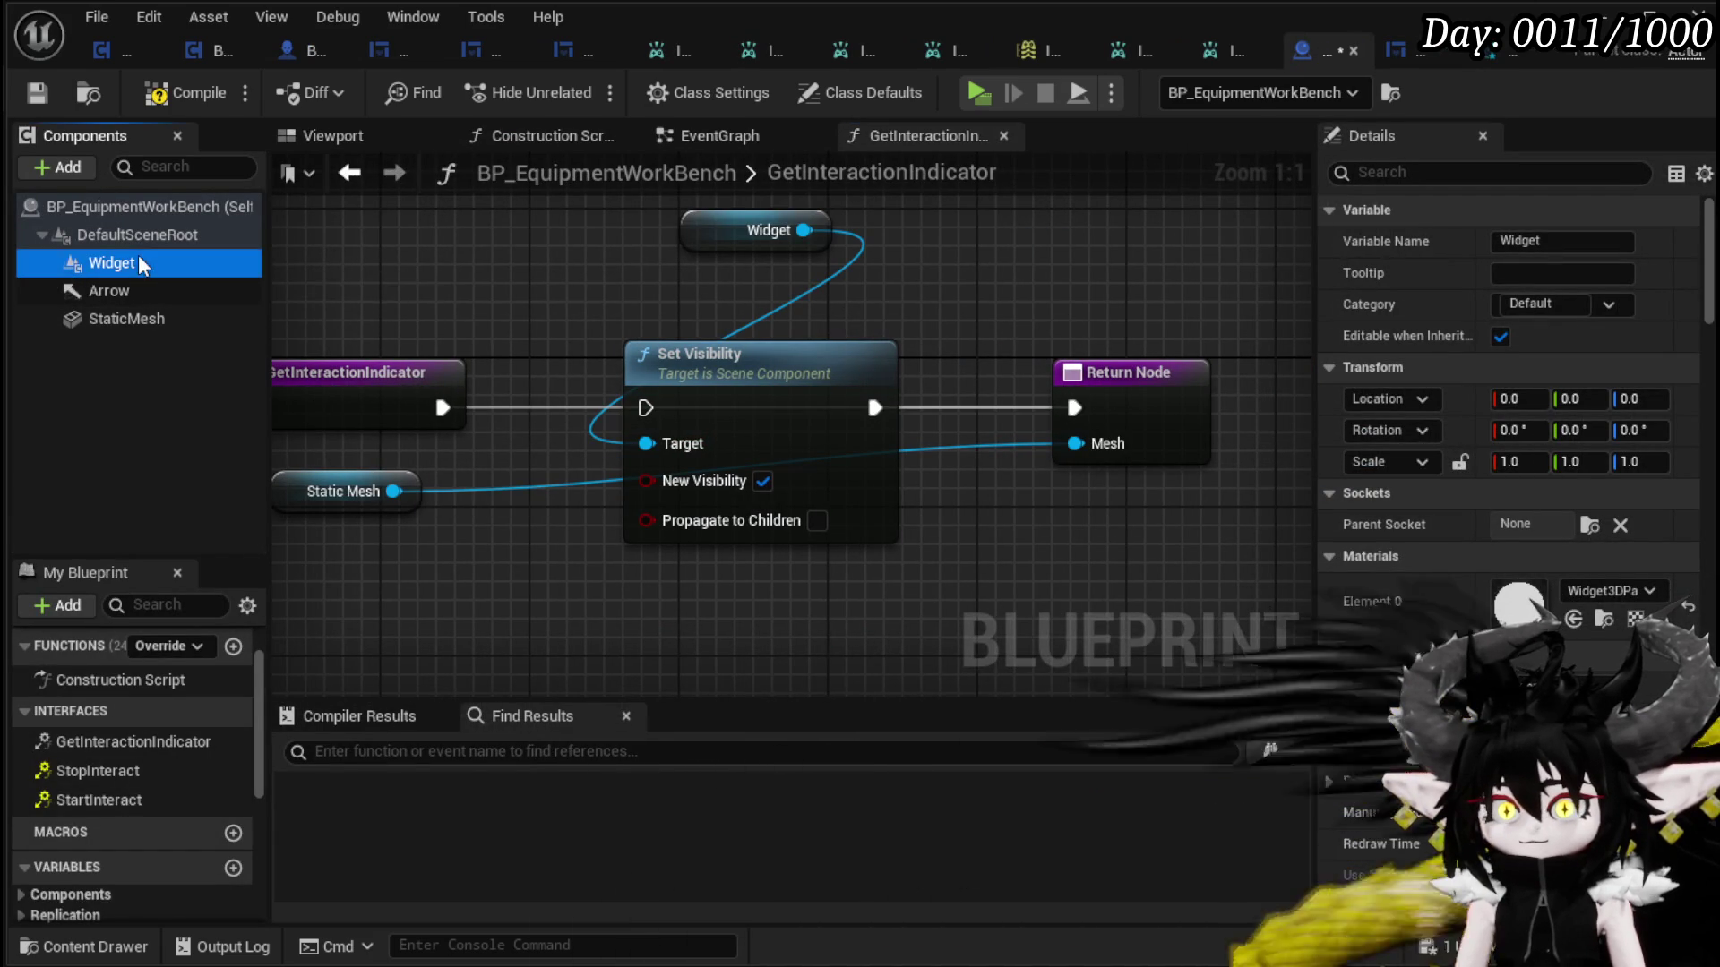
pyautogui.press('Delete')
pyautogui.click(184, 93)
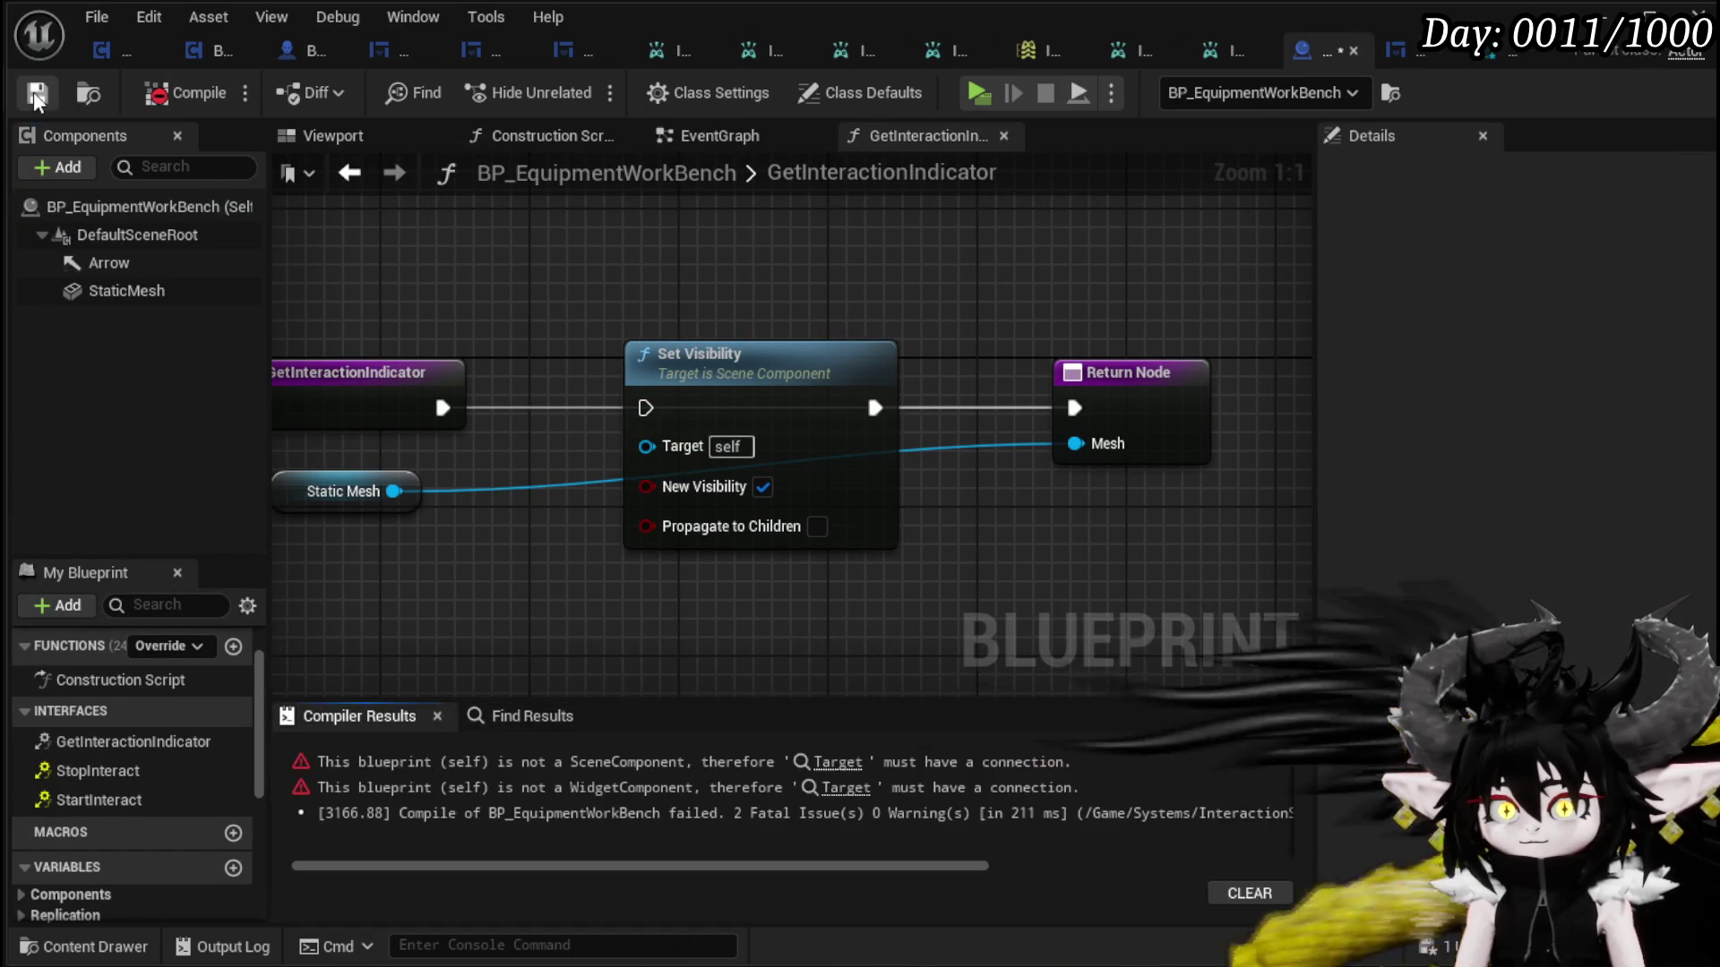
pyautogui.click(838, 762)
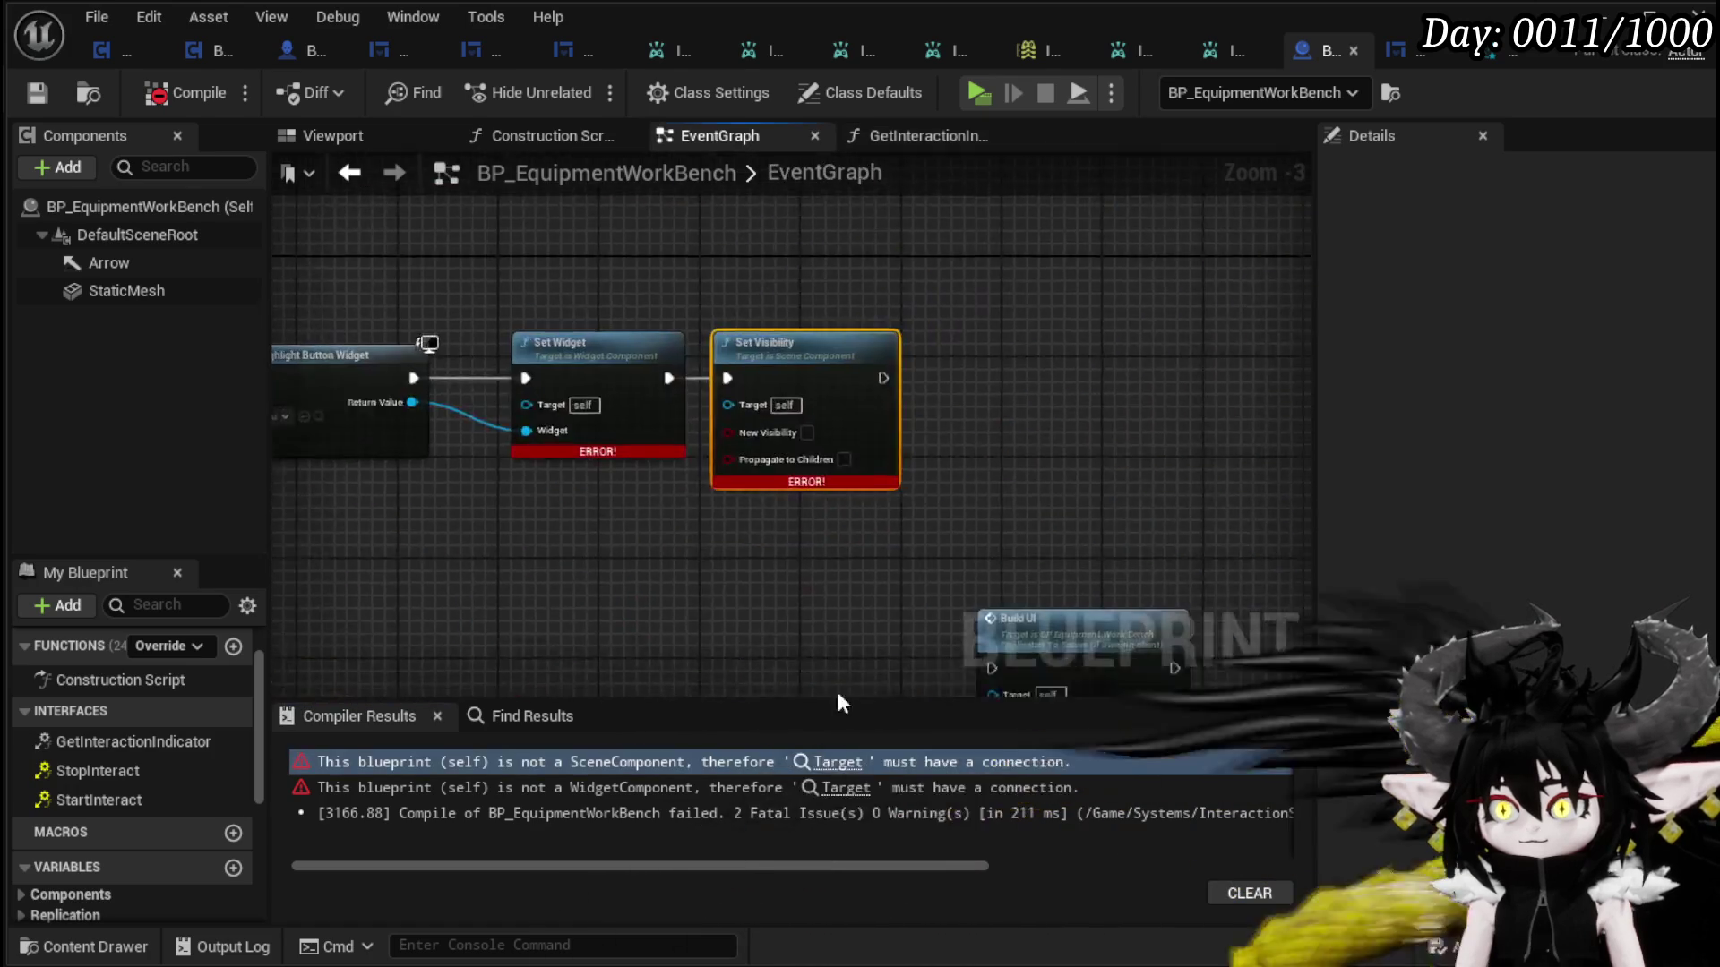
# - Delete the broken BeginPlay widget-creation and visibility nodes and recompile successfully
pyautogui.scroll(-3, 934, 599)
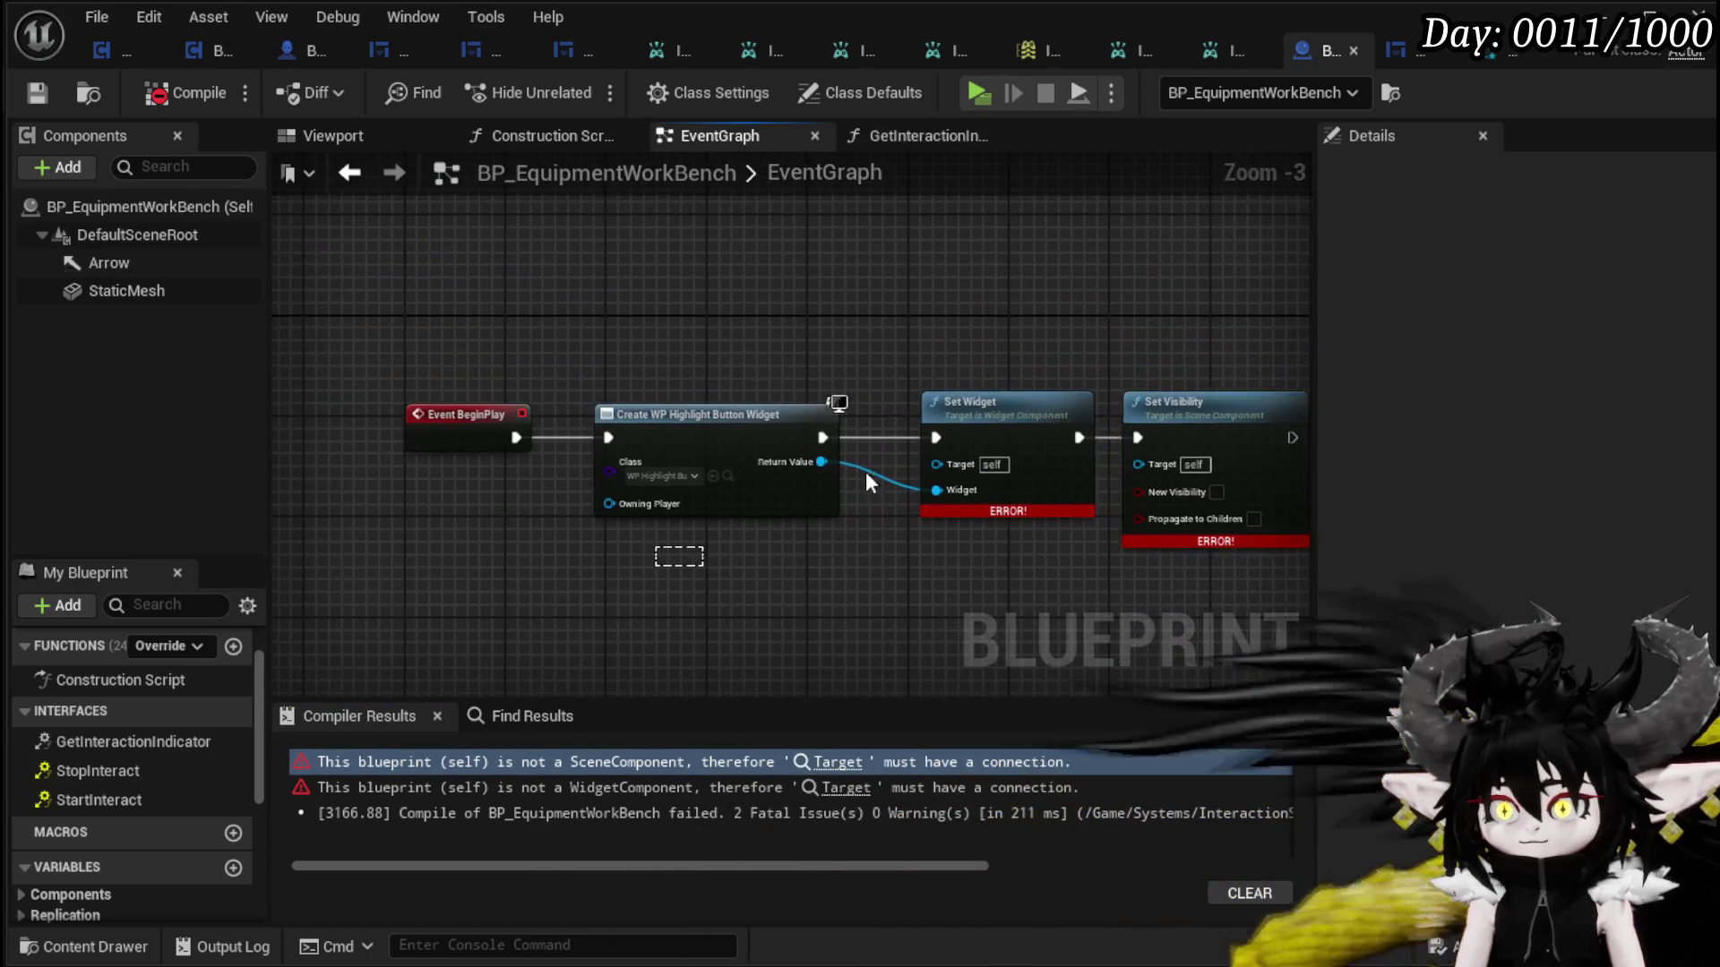
pyautogui.moveTo(704, 545); pyautogui.dragTo(1176, 332)
pyautogui.press('Delete')
pyautogui.press('Delete')
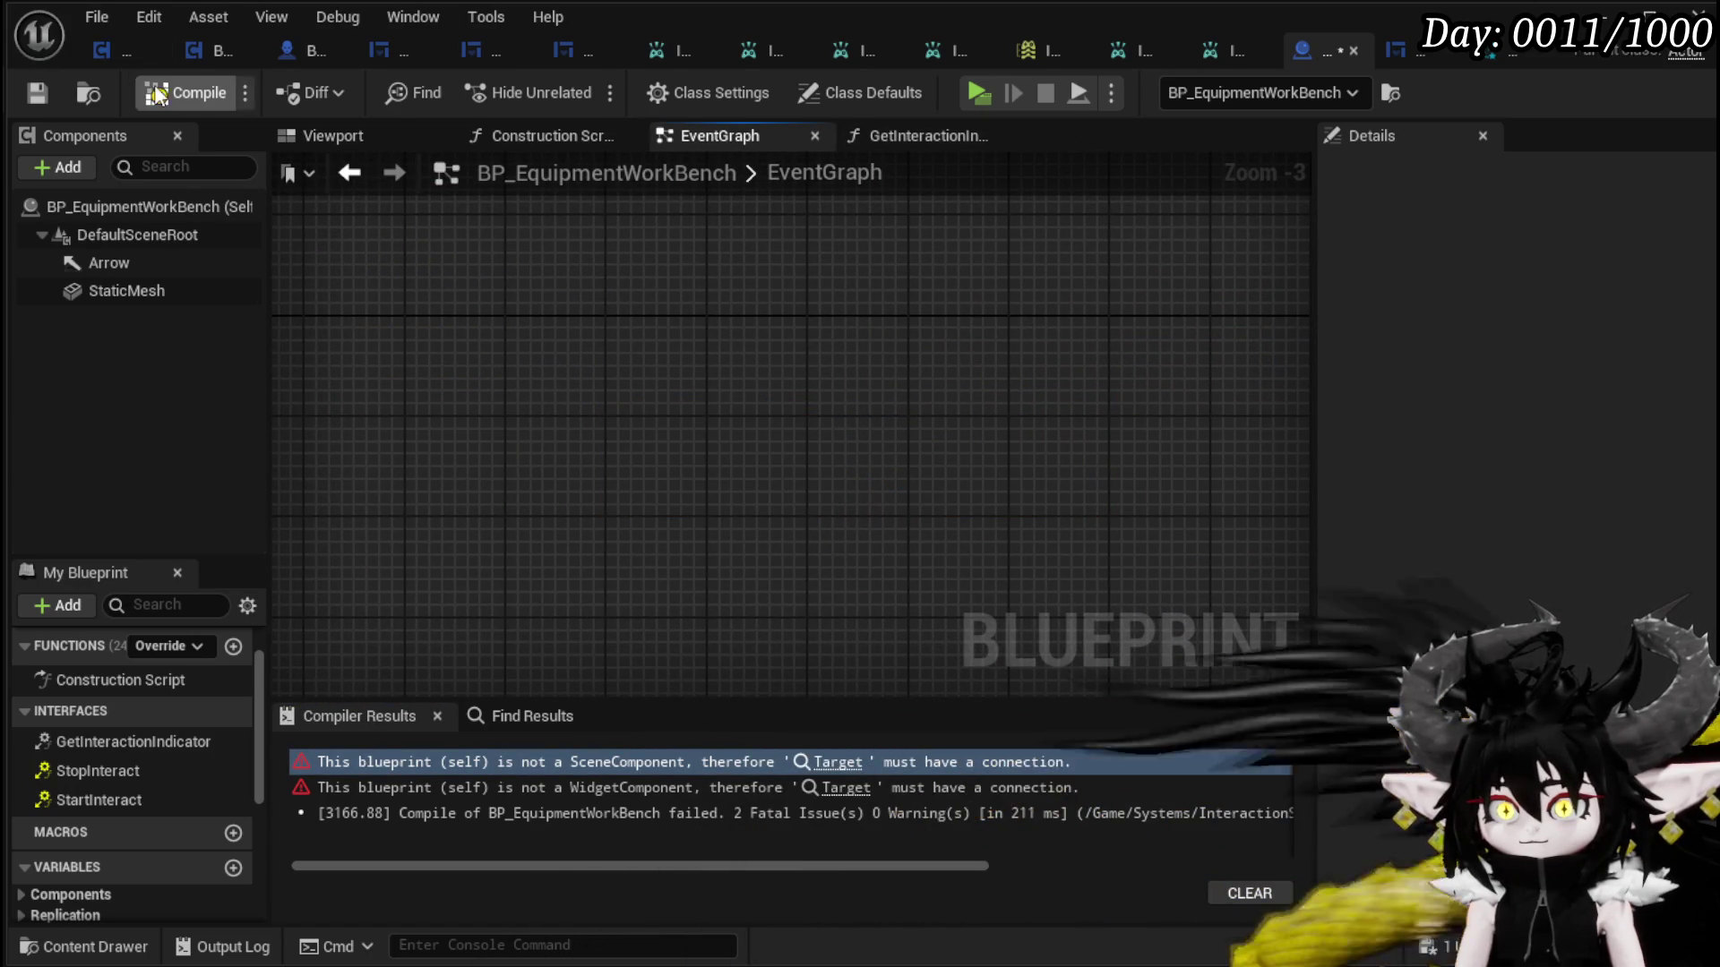
pyautogui.click(35, 92)
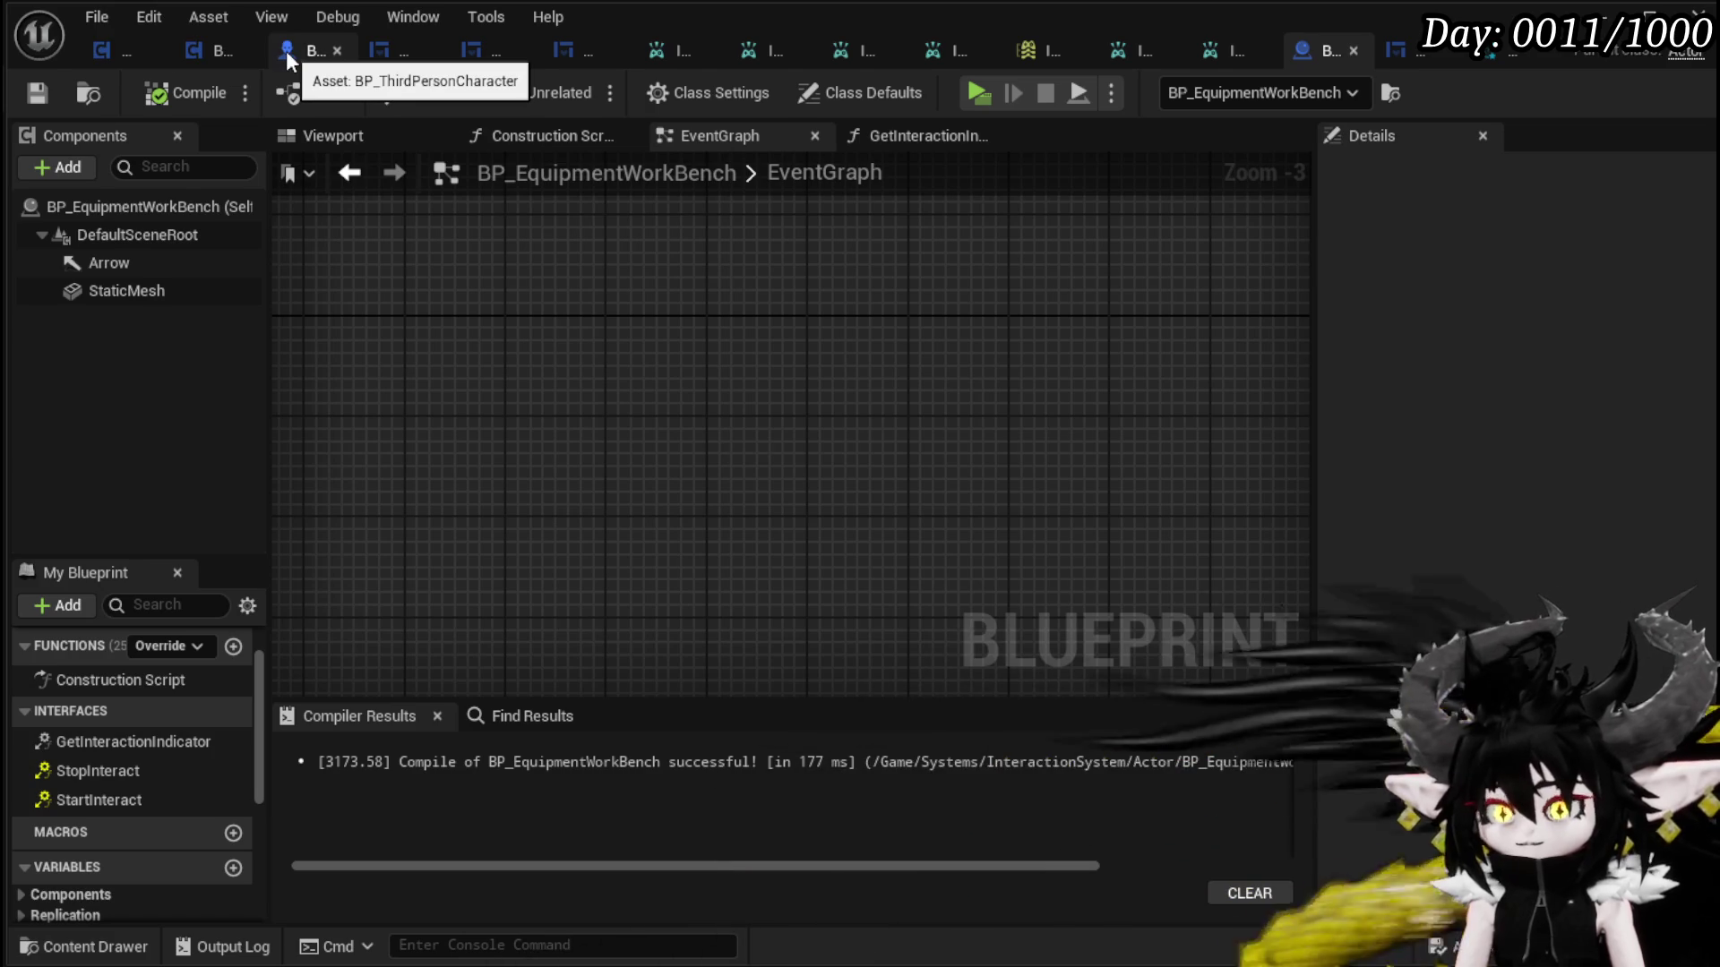
pyautogui.click(1601, 18)
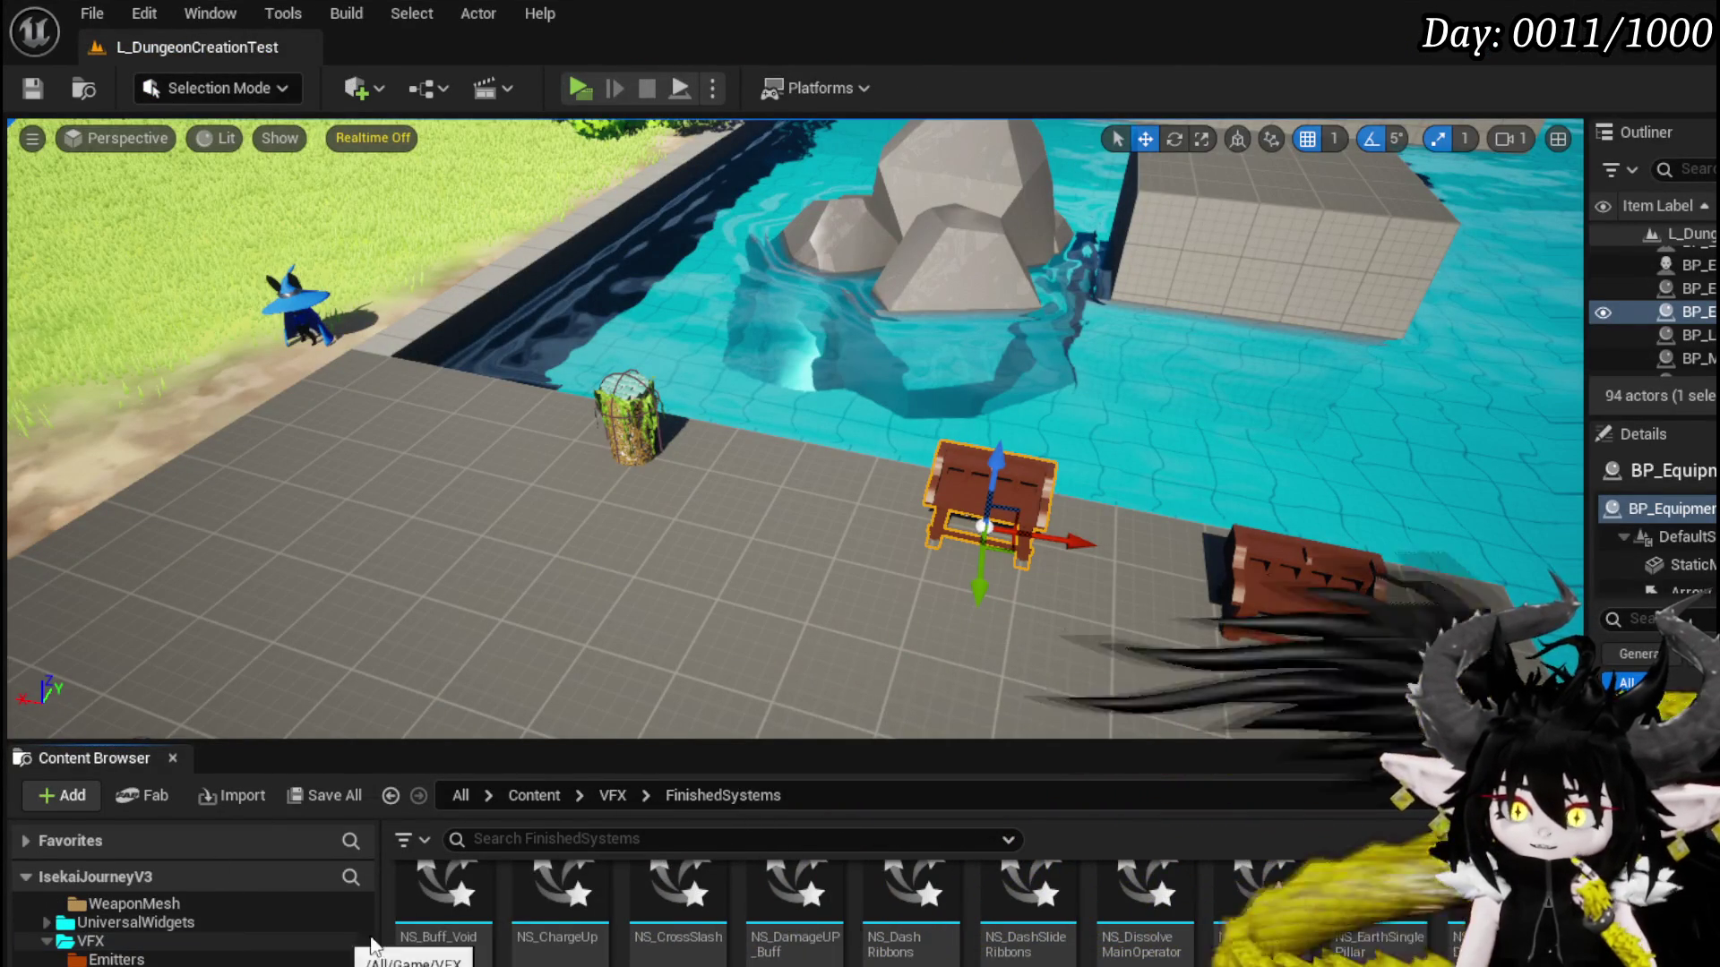
# - Review the compile results, then switch to the BP_ThirdPersonCharacter blueprint
pyautogui.scroll(5, 219, 941)
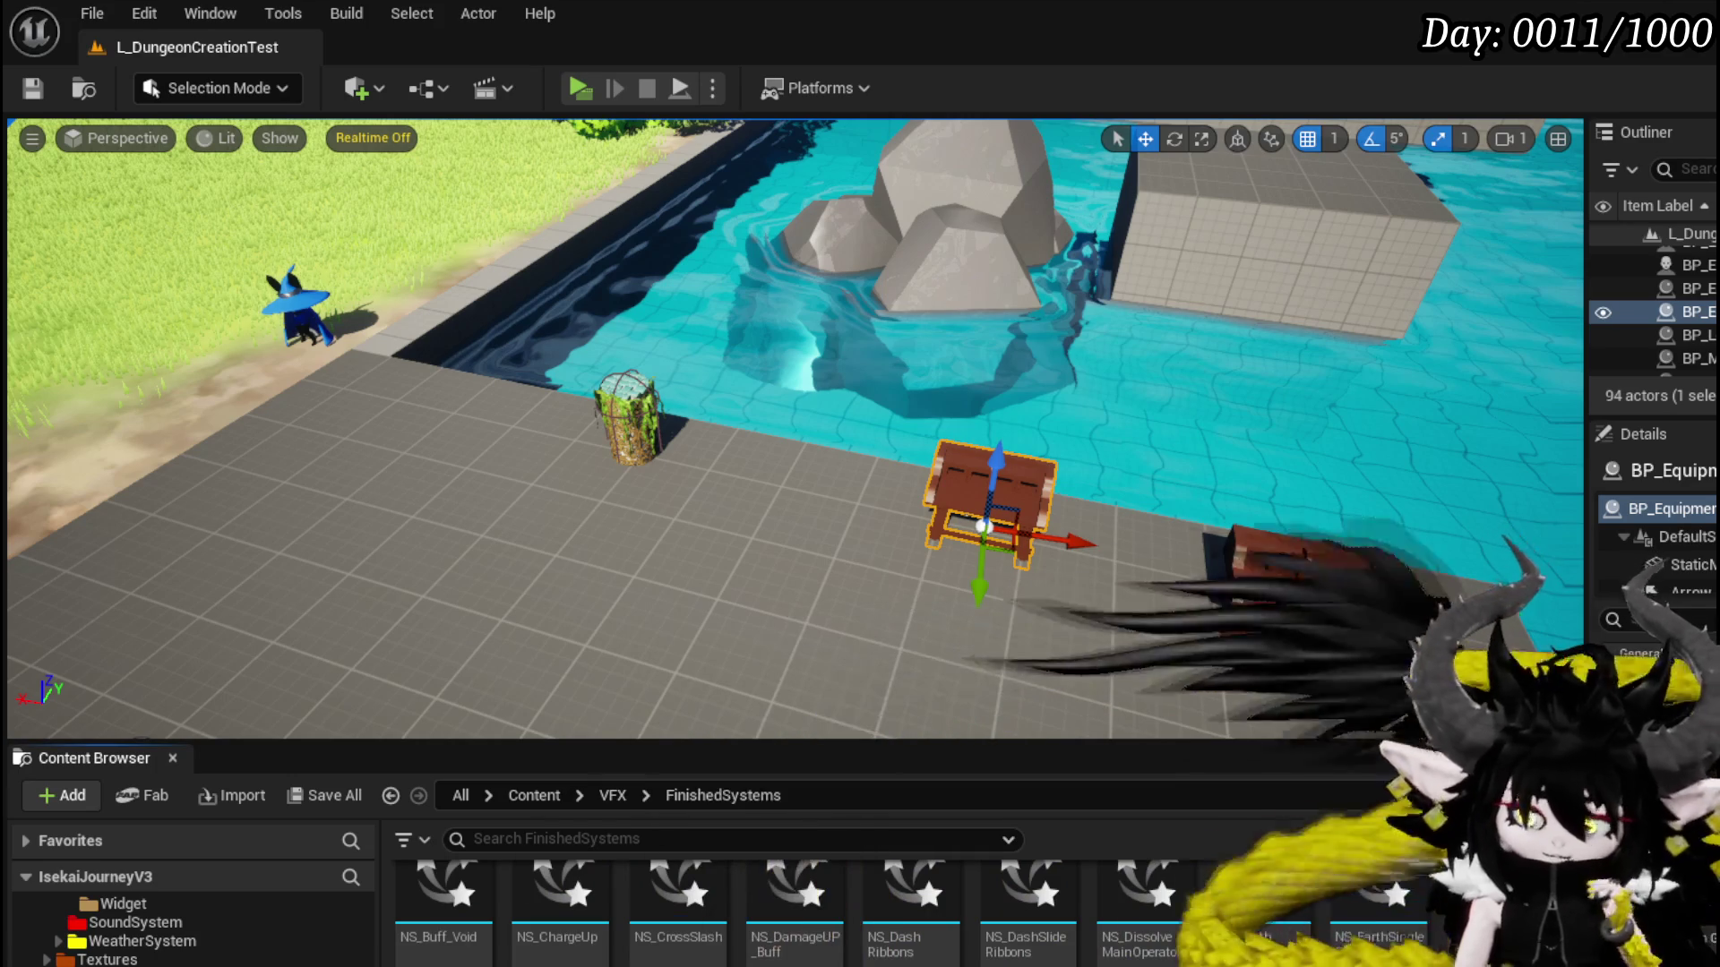
pyautogui.scroll(2, 179, 931)
pyautogui.scroll(3, 179, 931)
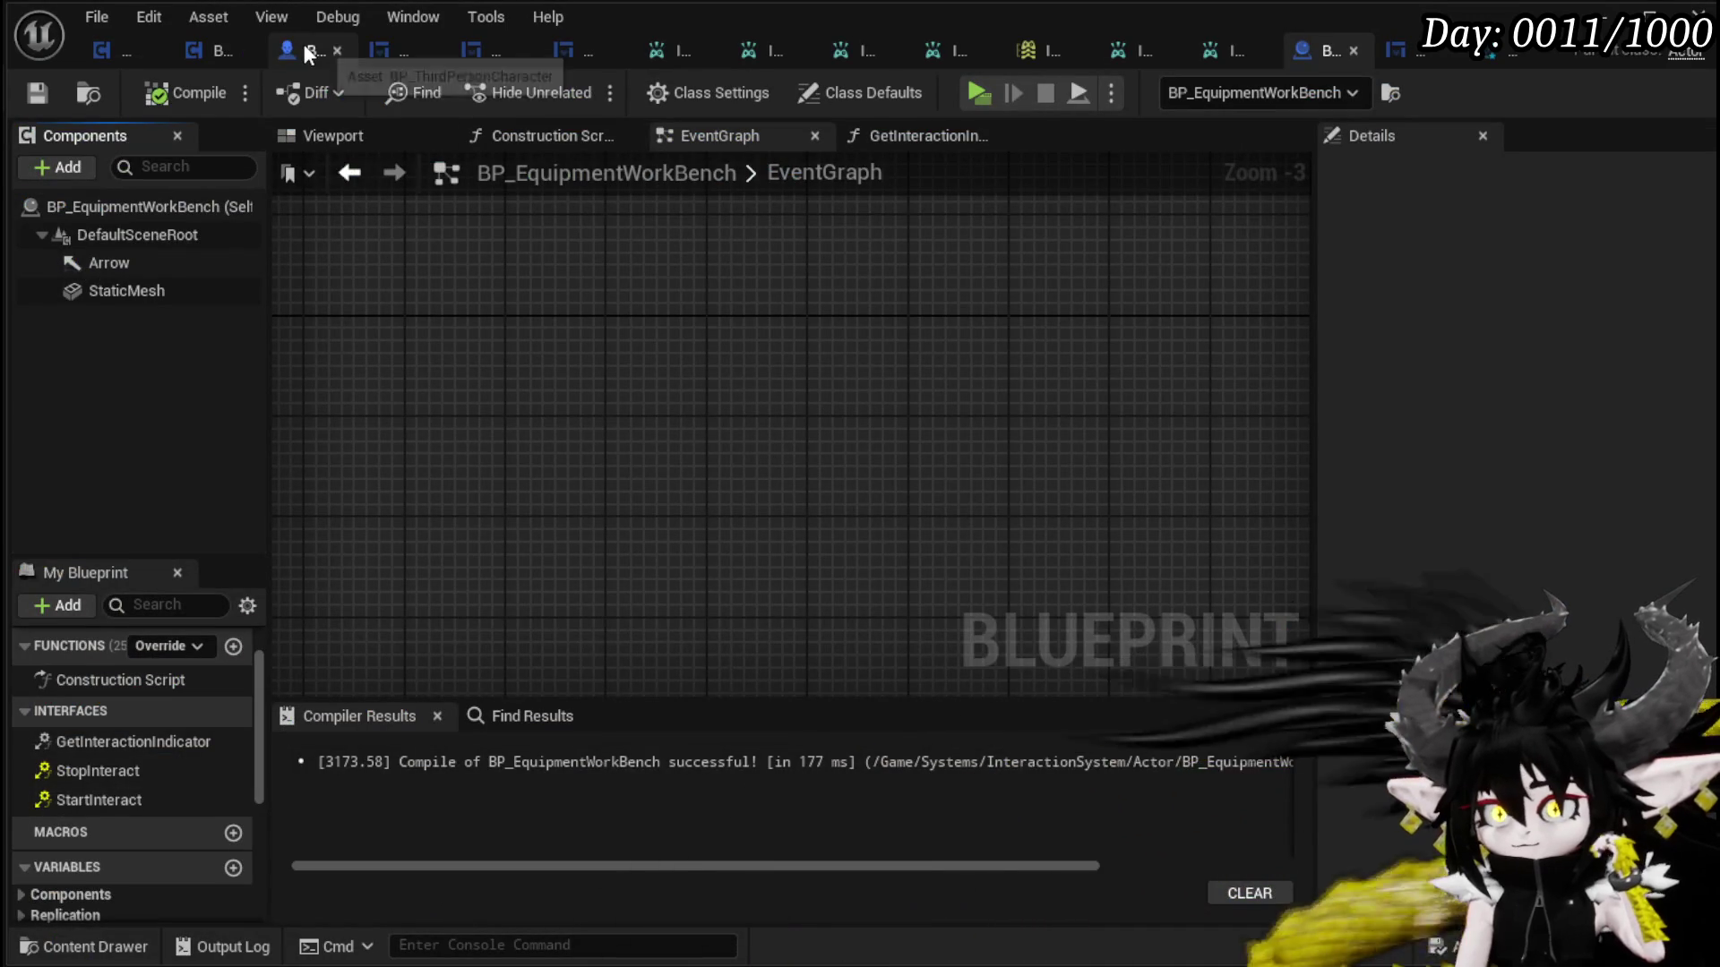
pyautogui.click(303, 46)
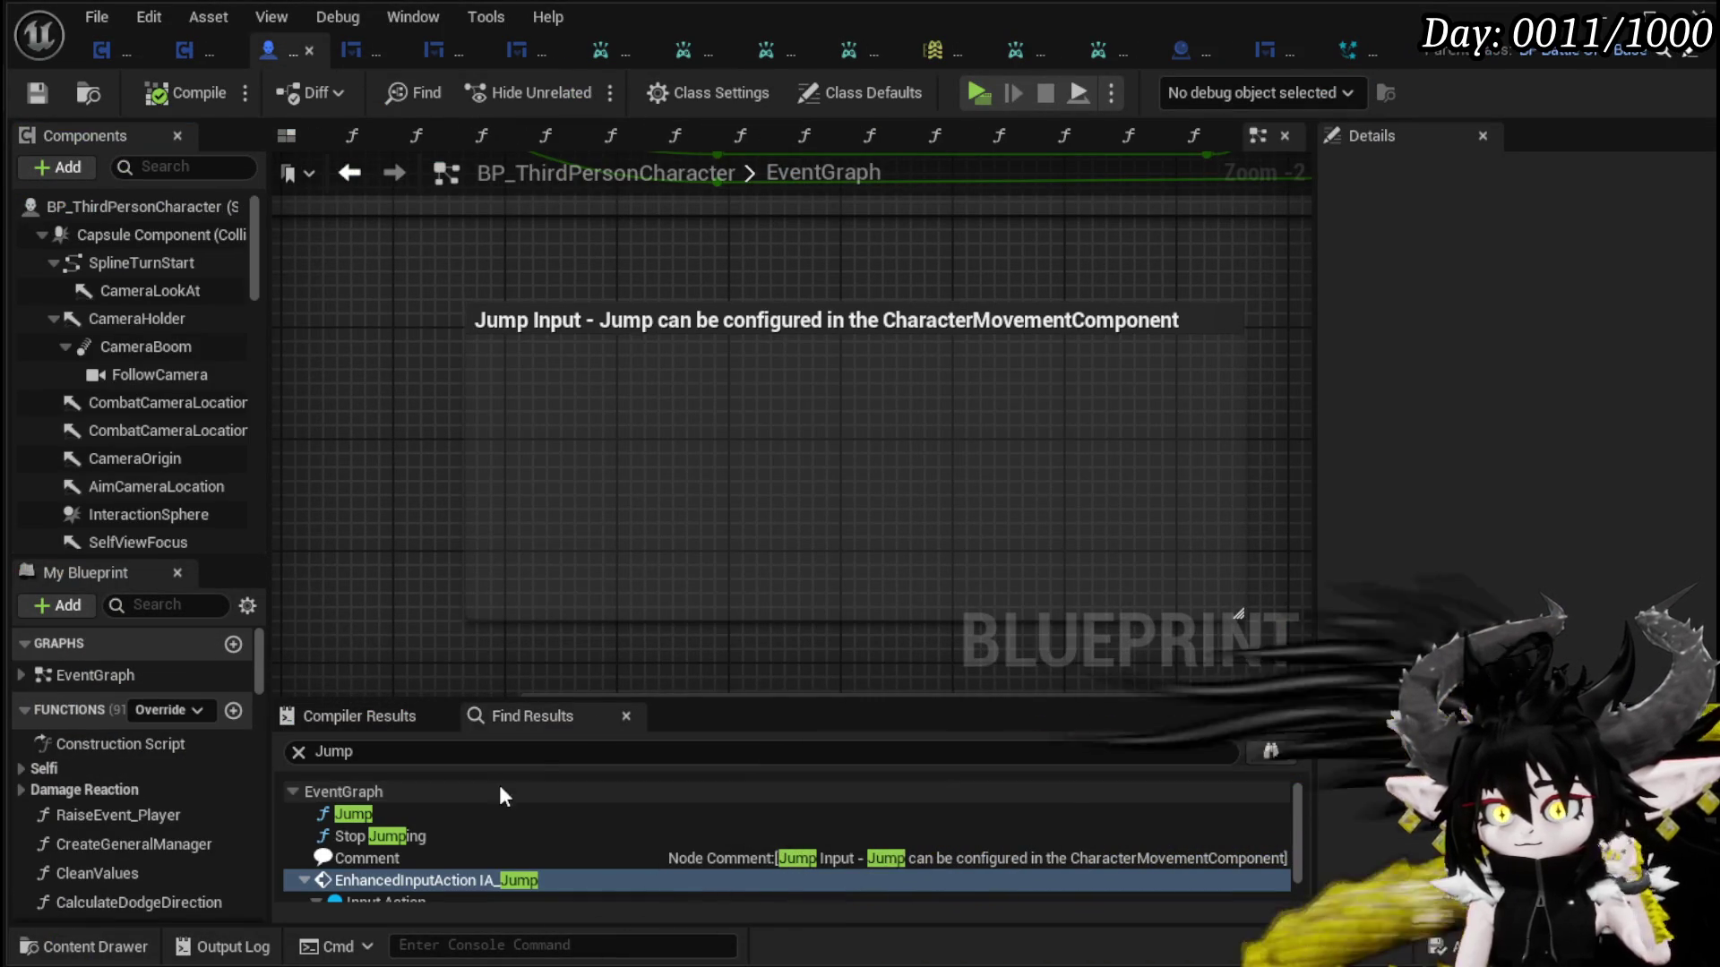
# - Search BP_ThirdPersonCharacter's graph for the Debug Key E event
pyautogui.click(432, 754)
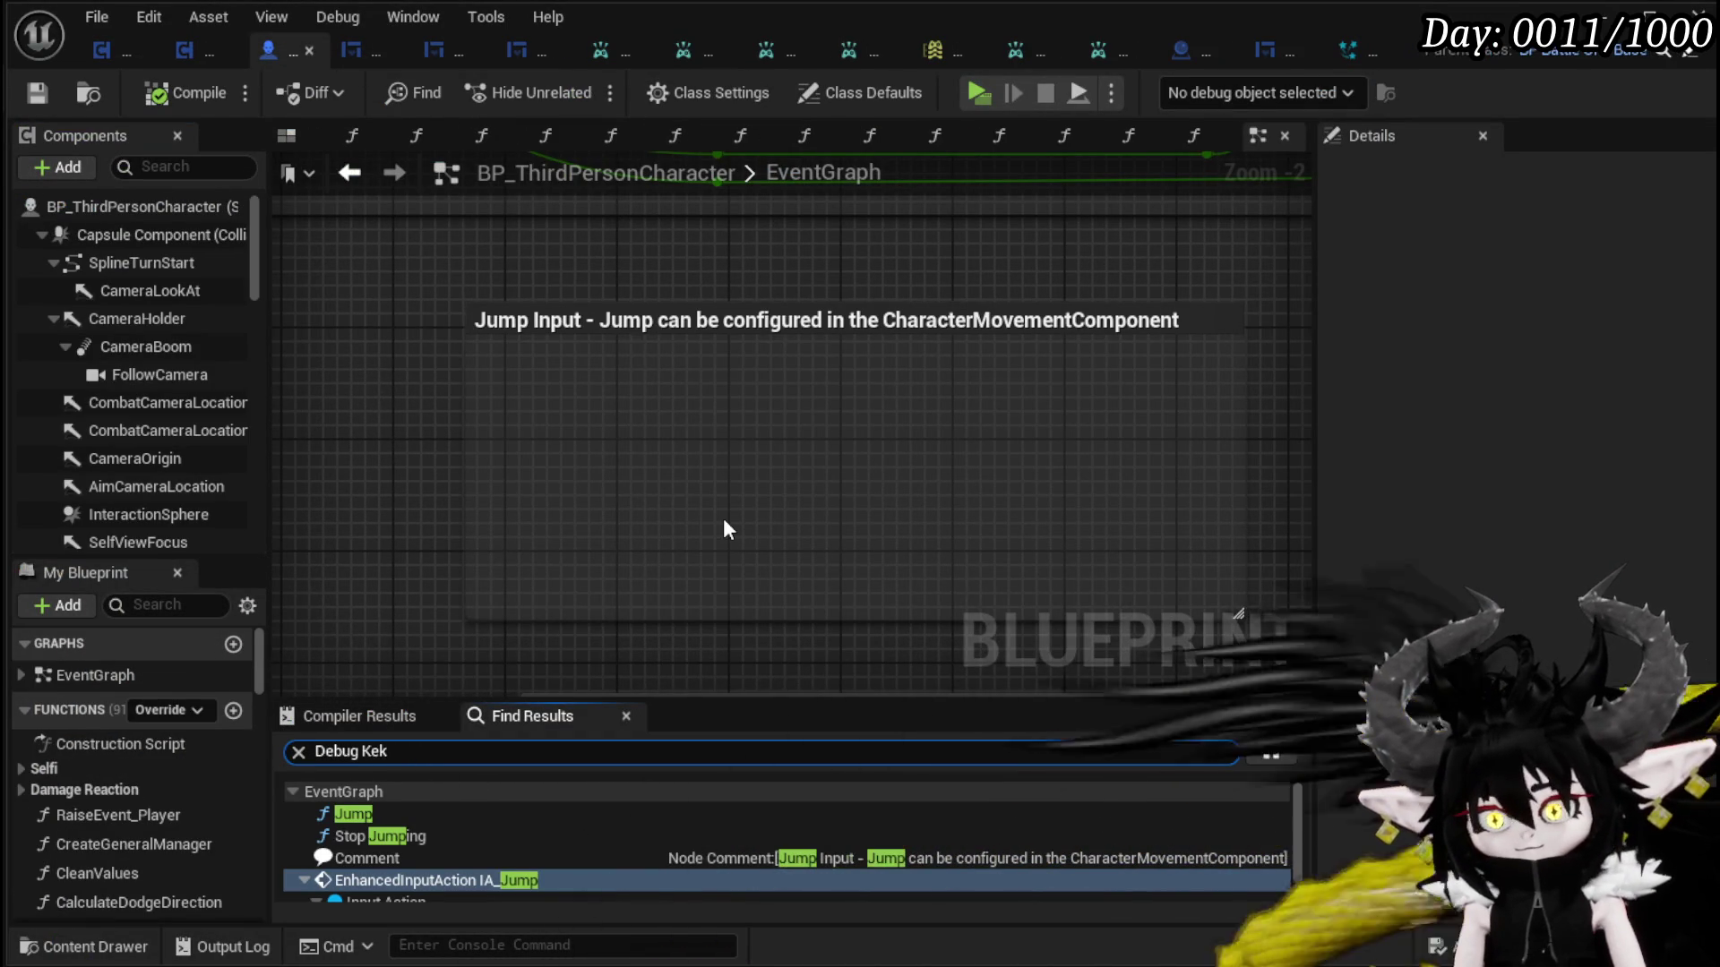
pyautogui.press('Return')
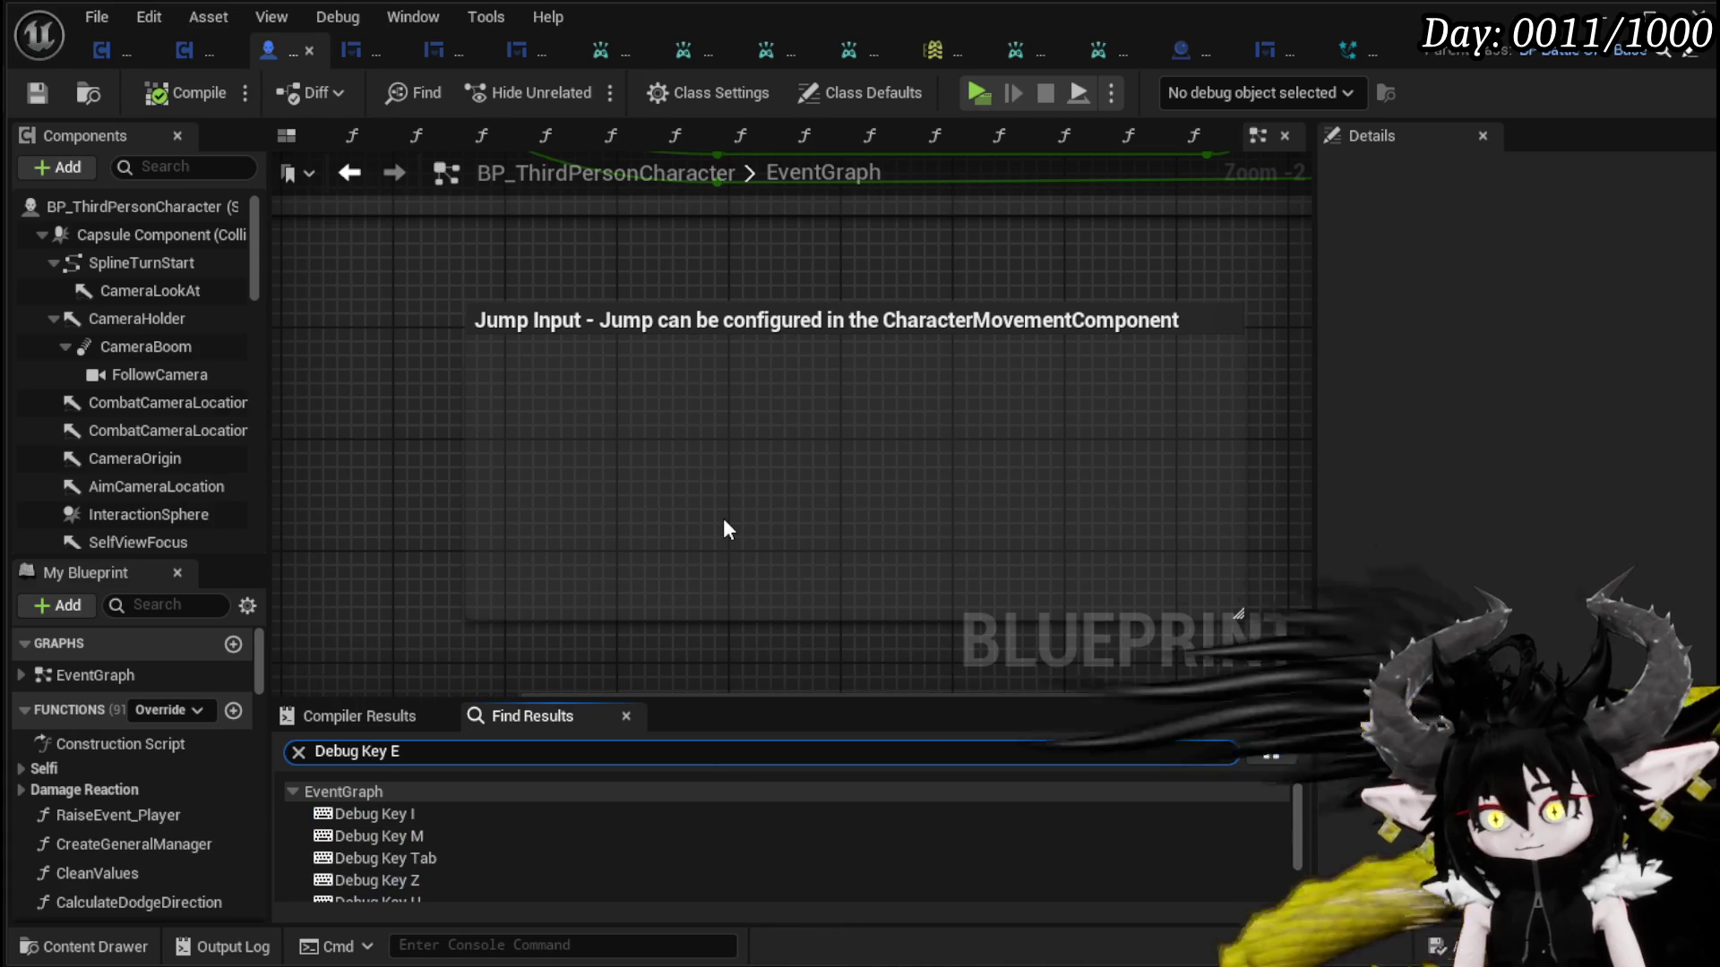
pyautogui.scroll(-2, 631, 847)
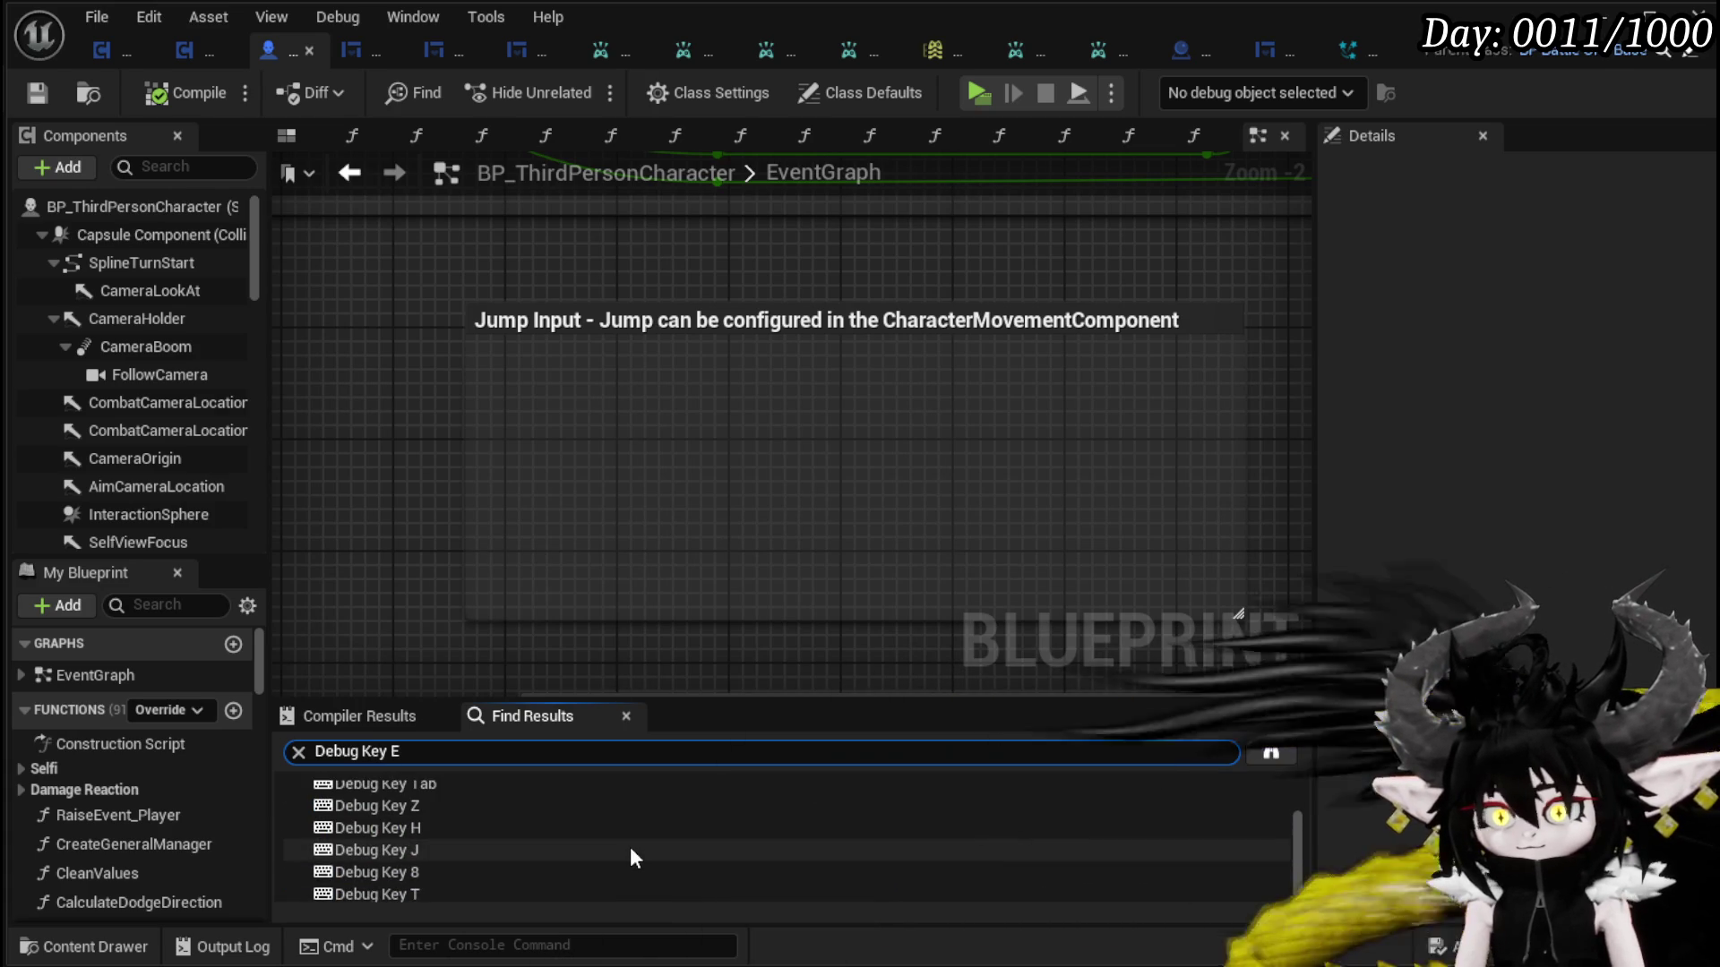
pyautogui.scroll(2, 626, 840)
pyautogui.scroll(-2, 625, 836)
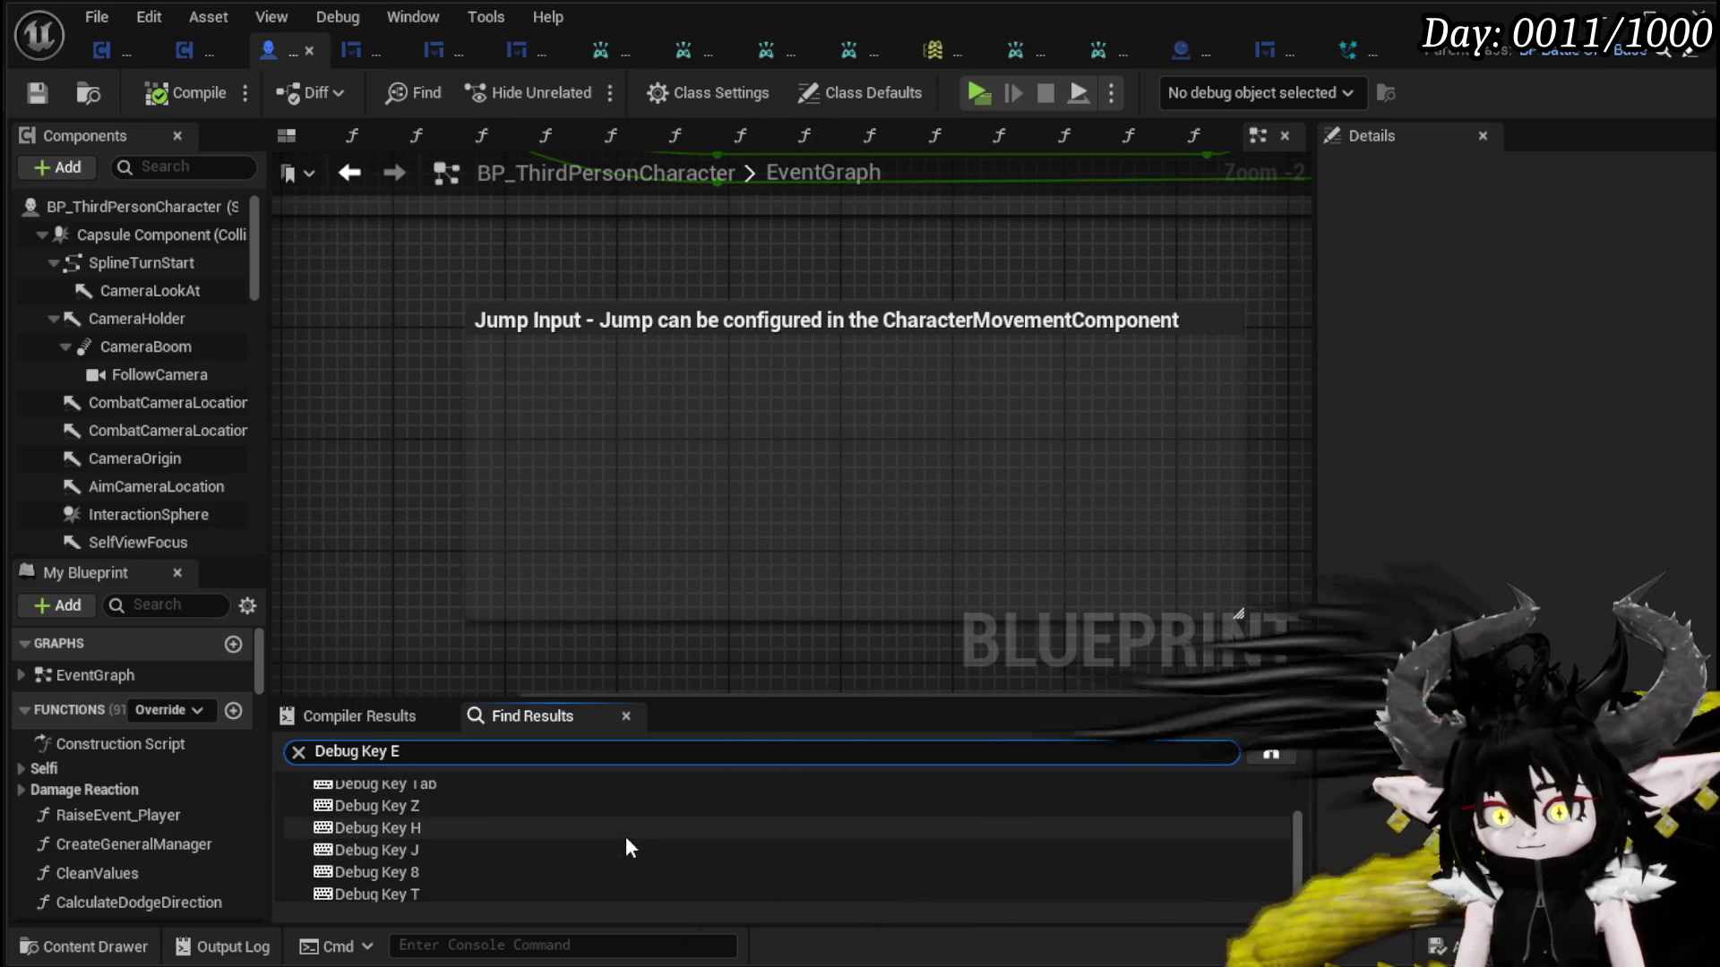
# - Search for 'Interact', jump to IA_Interact, and open its Interaction Sequence call in BPC_MC_Interaction
pyautogui.click(376, 753)
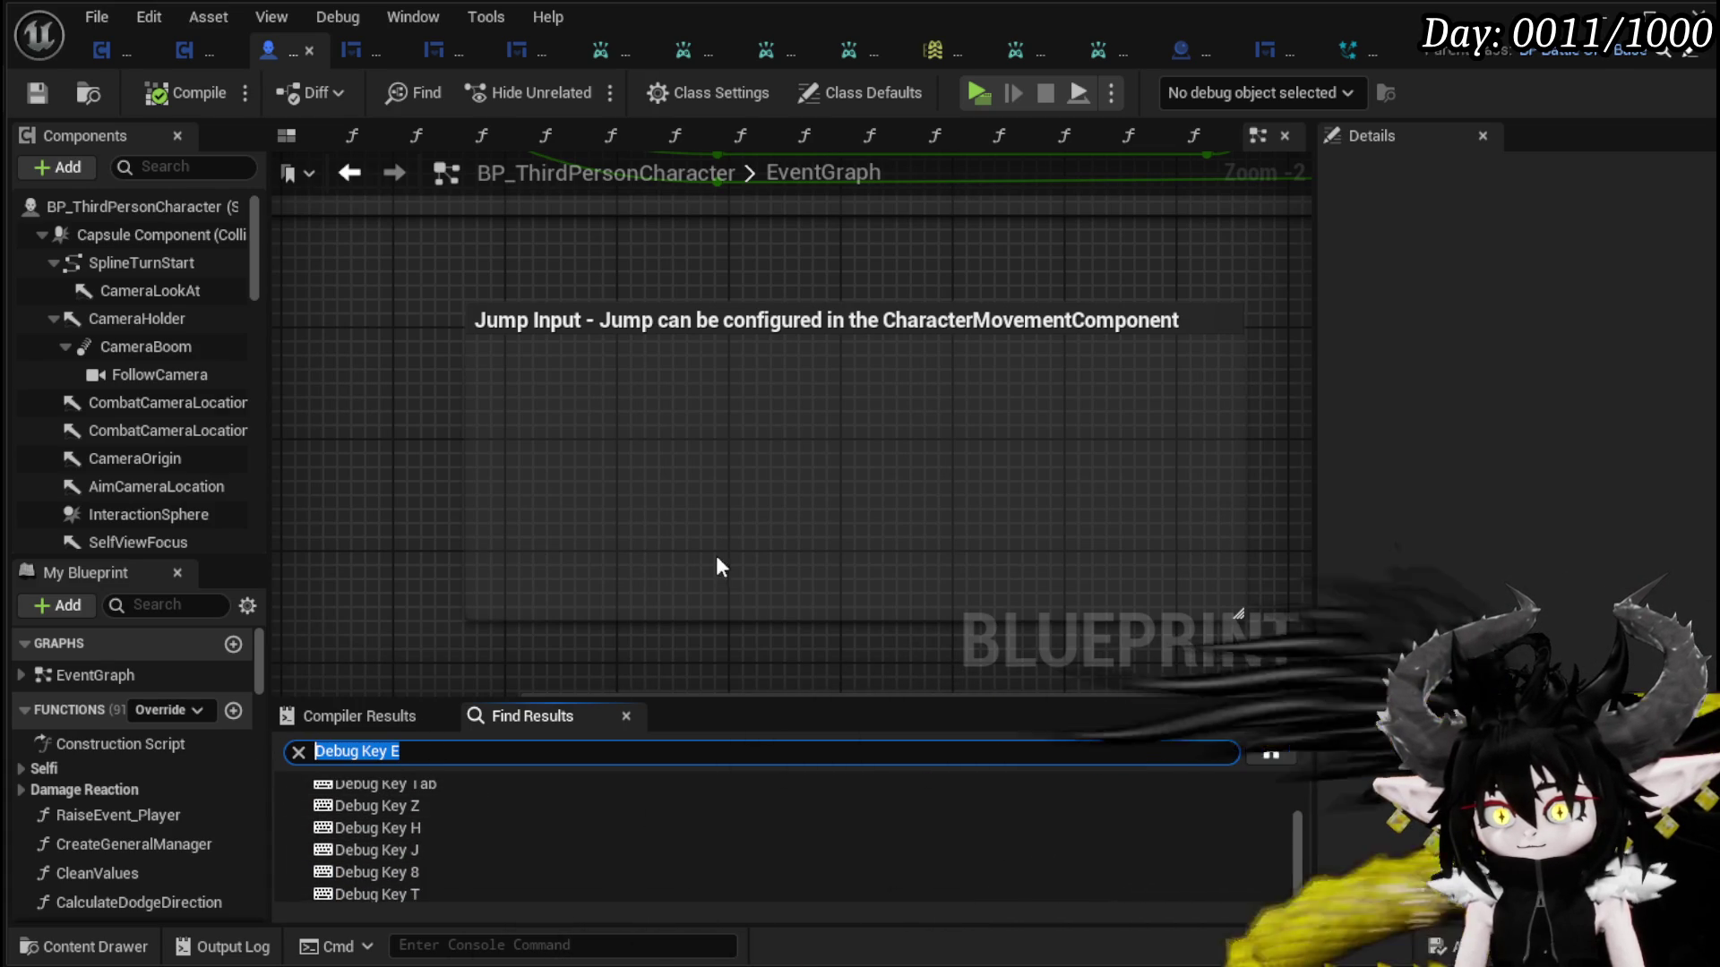
pyautogui.write('Interac')
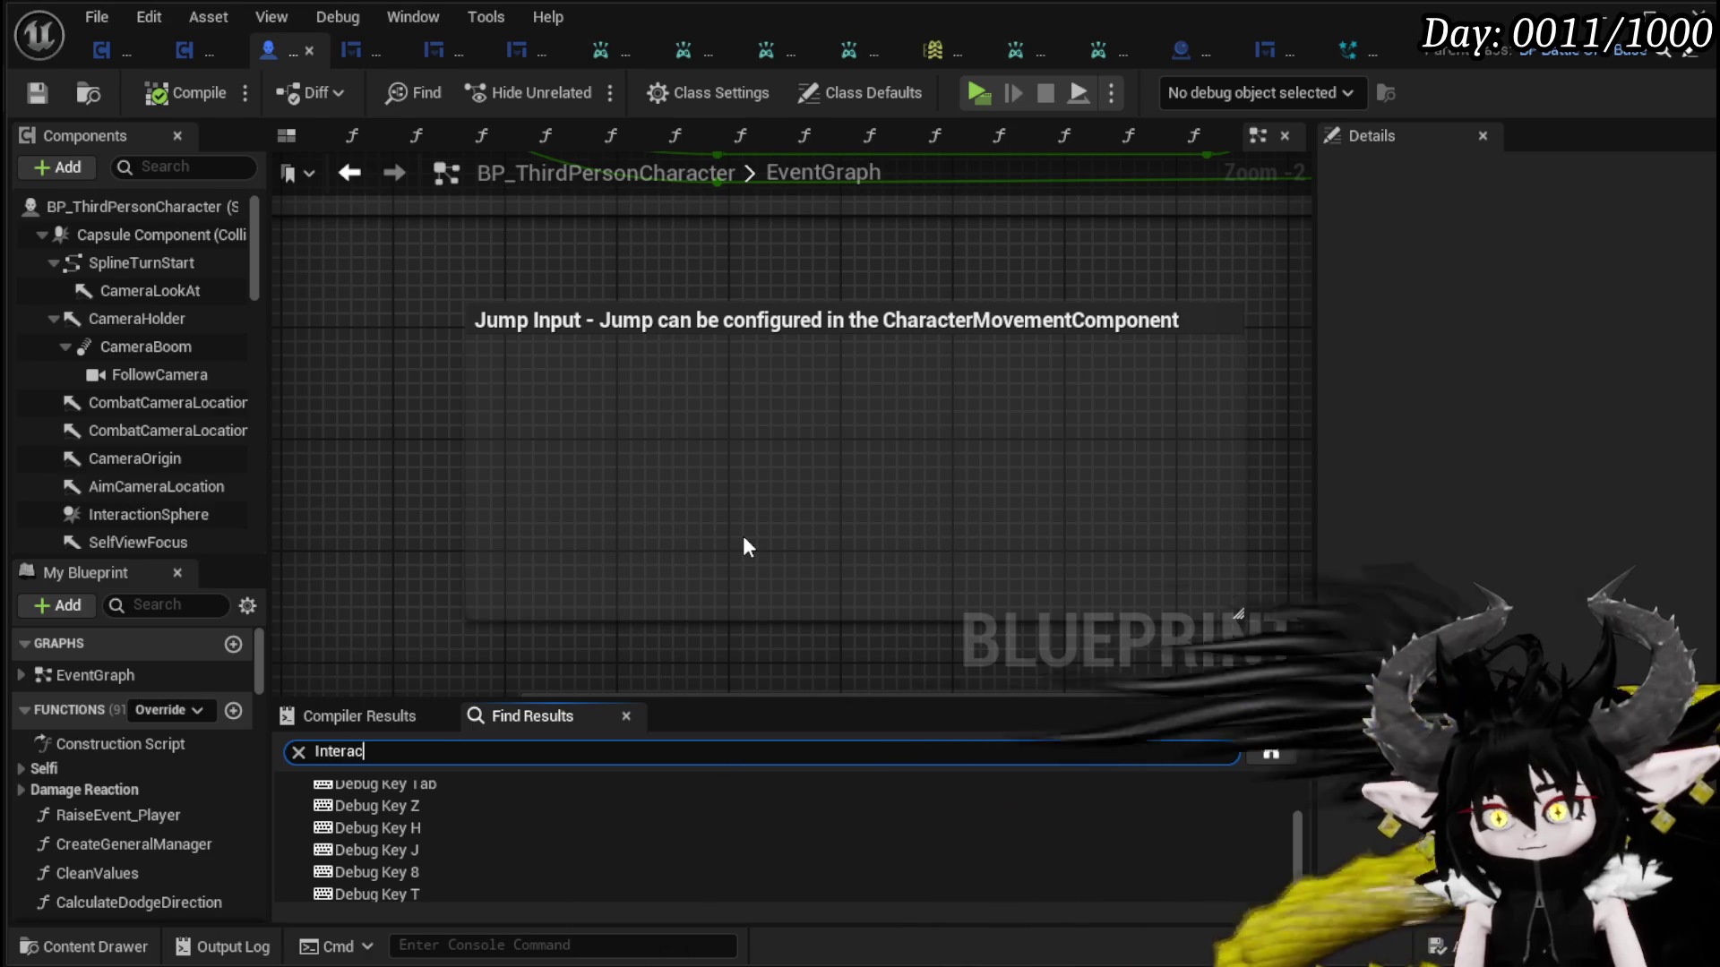
pyautogui.write('t')
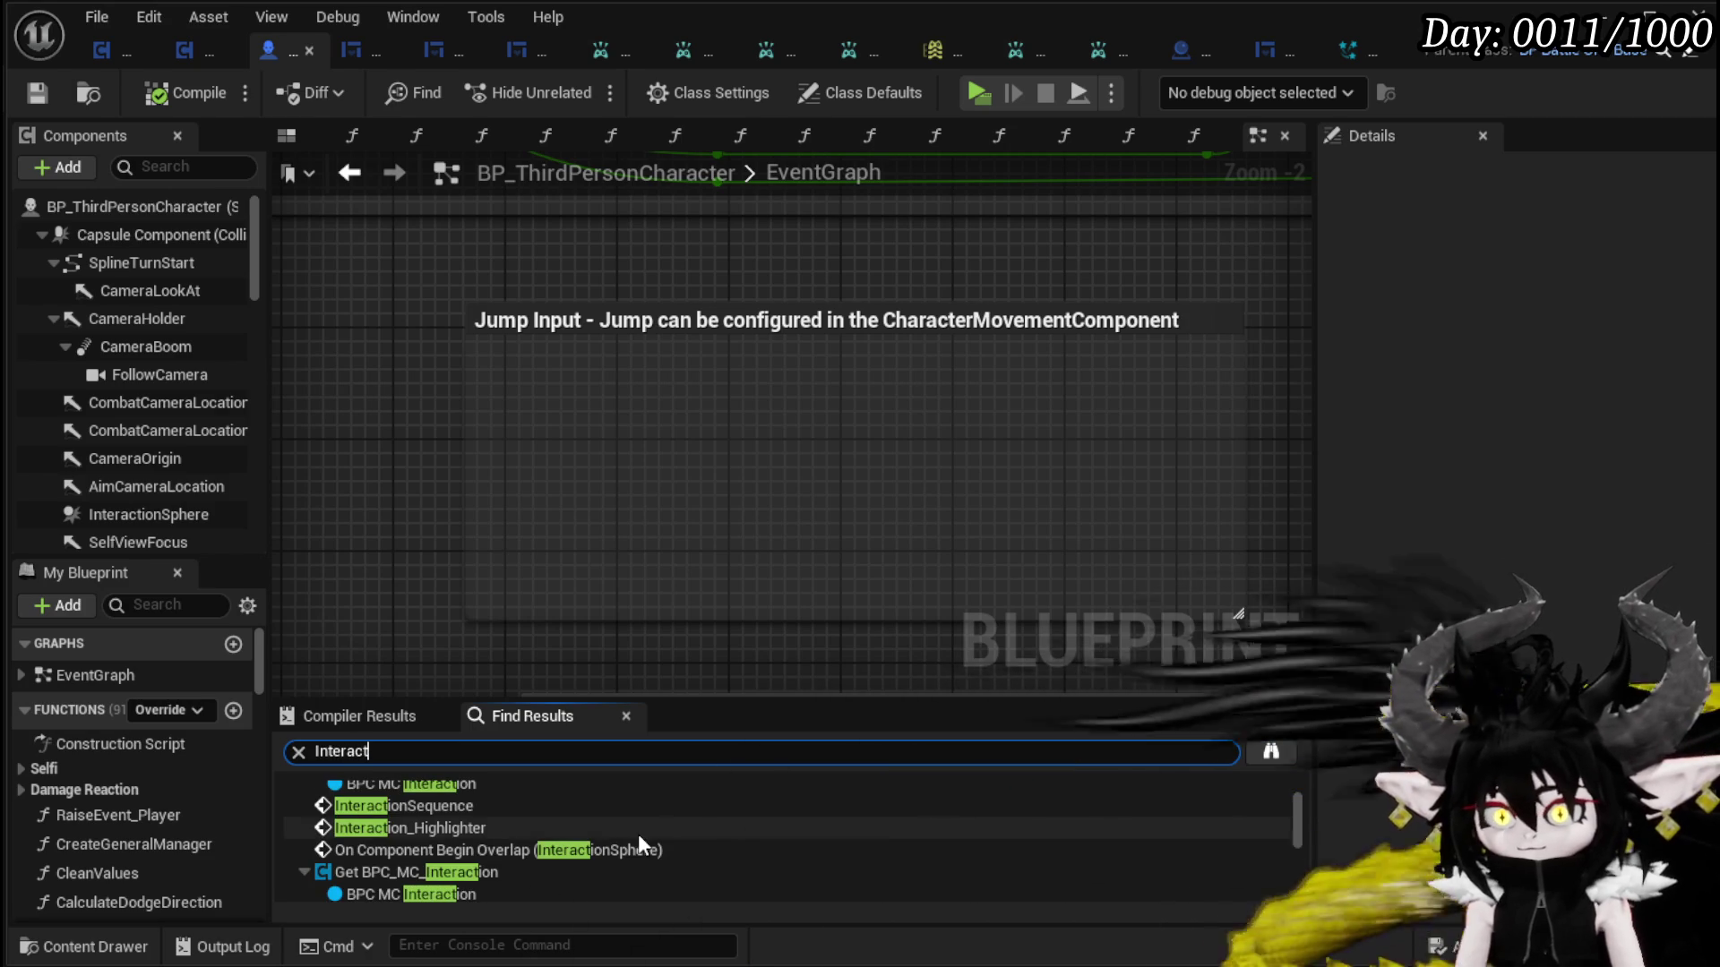
pyautogui.scroll(-3, 638, 832)
pyautogui.scroll(-5, 637, 830)
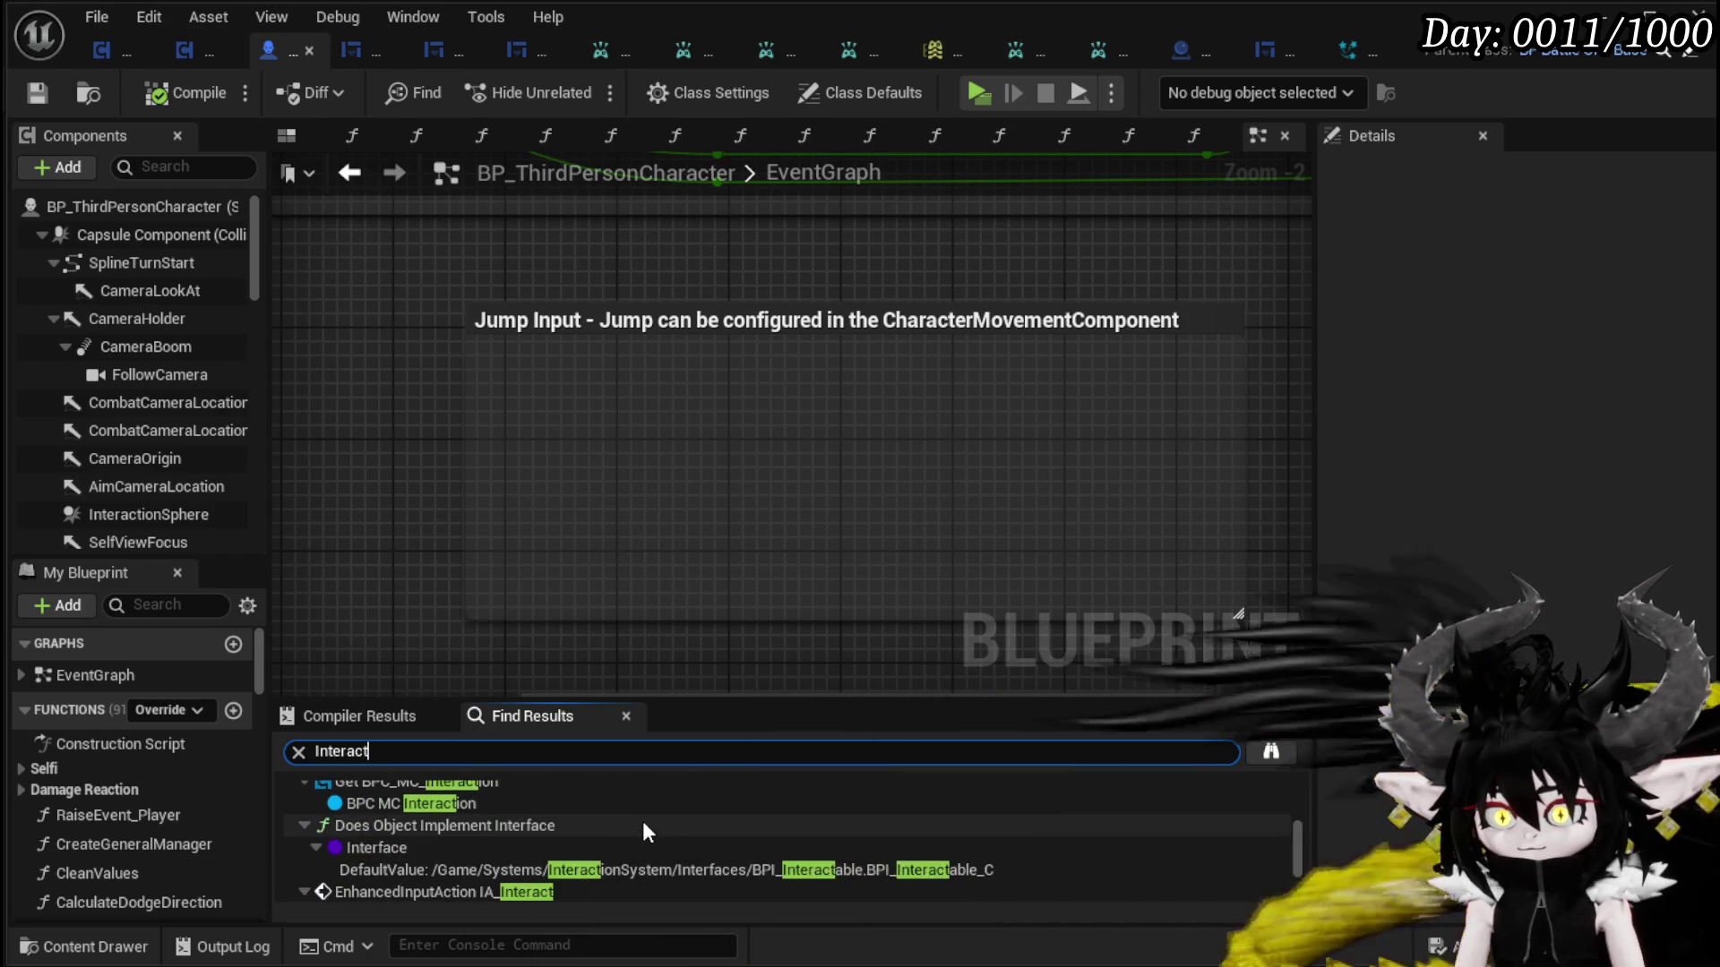
pyautogui.click(477, 786)
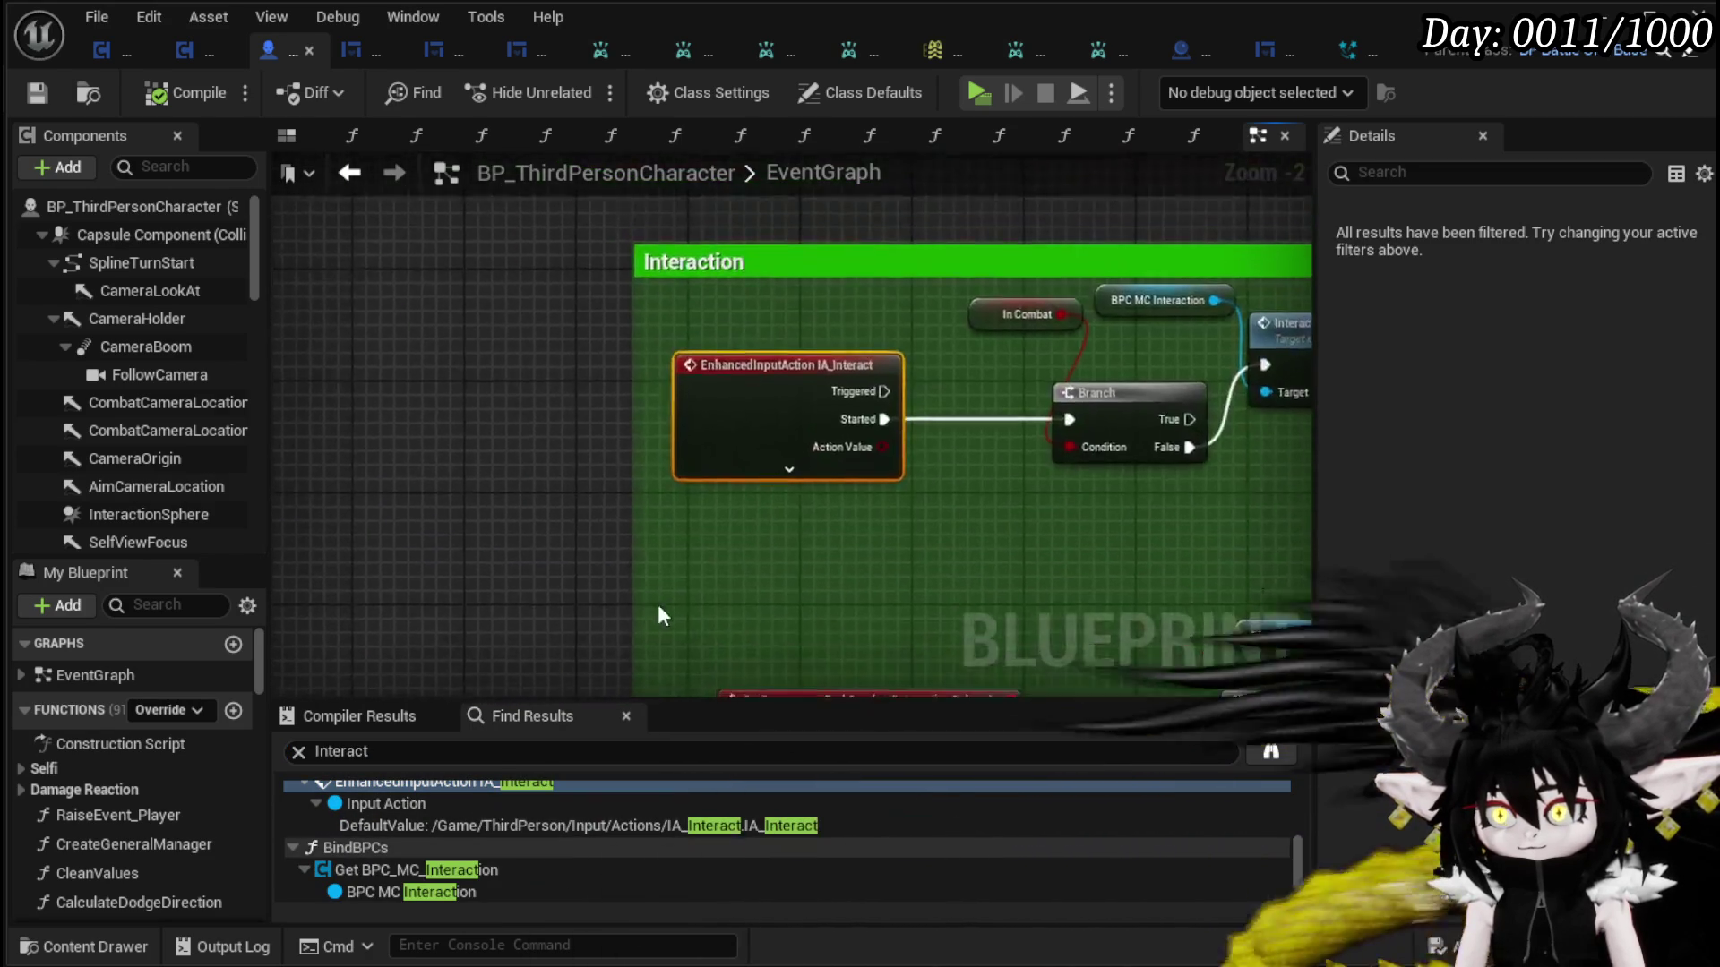
pyautogui.click(952, 438)
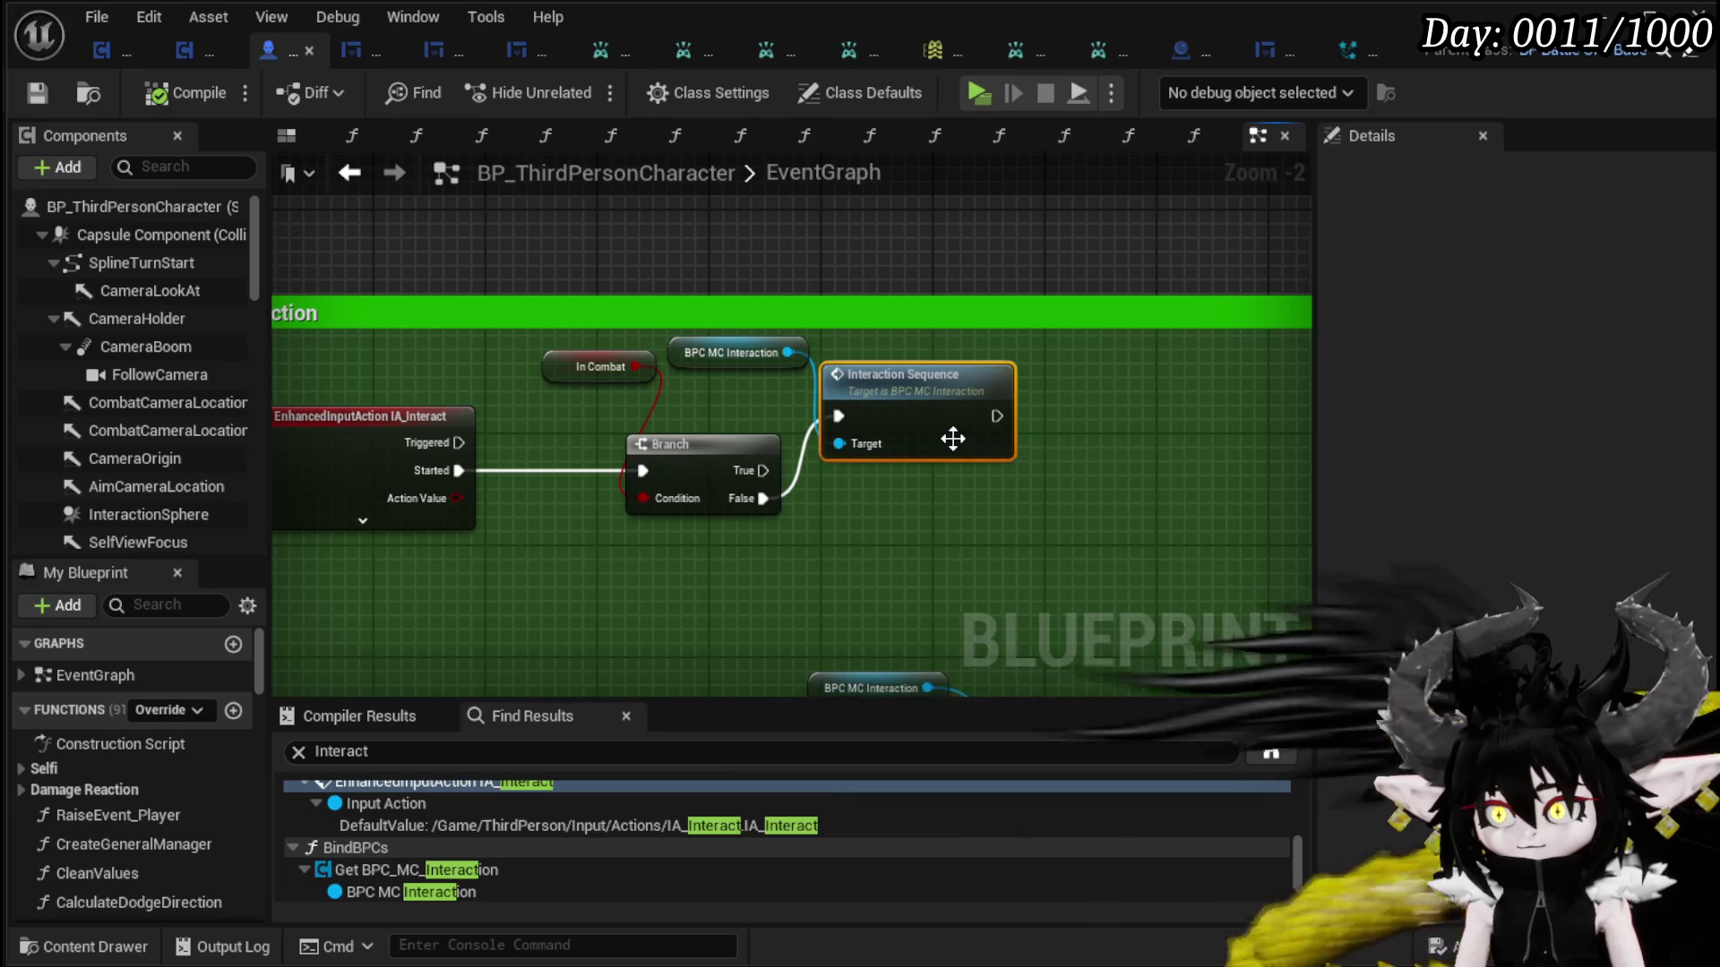
pyautogui.doubleClick(913, 412)
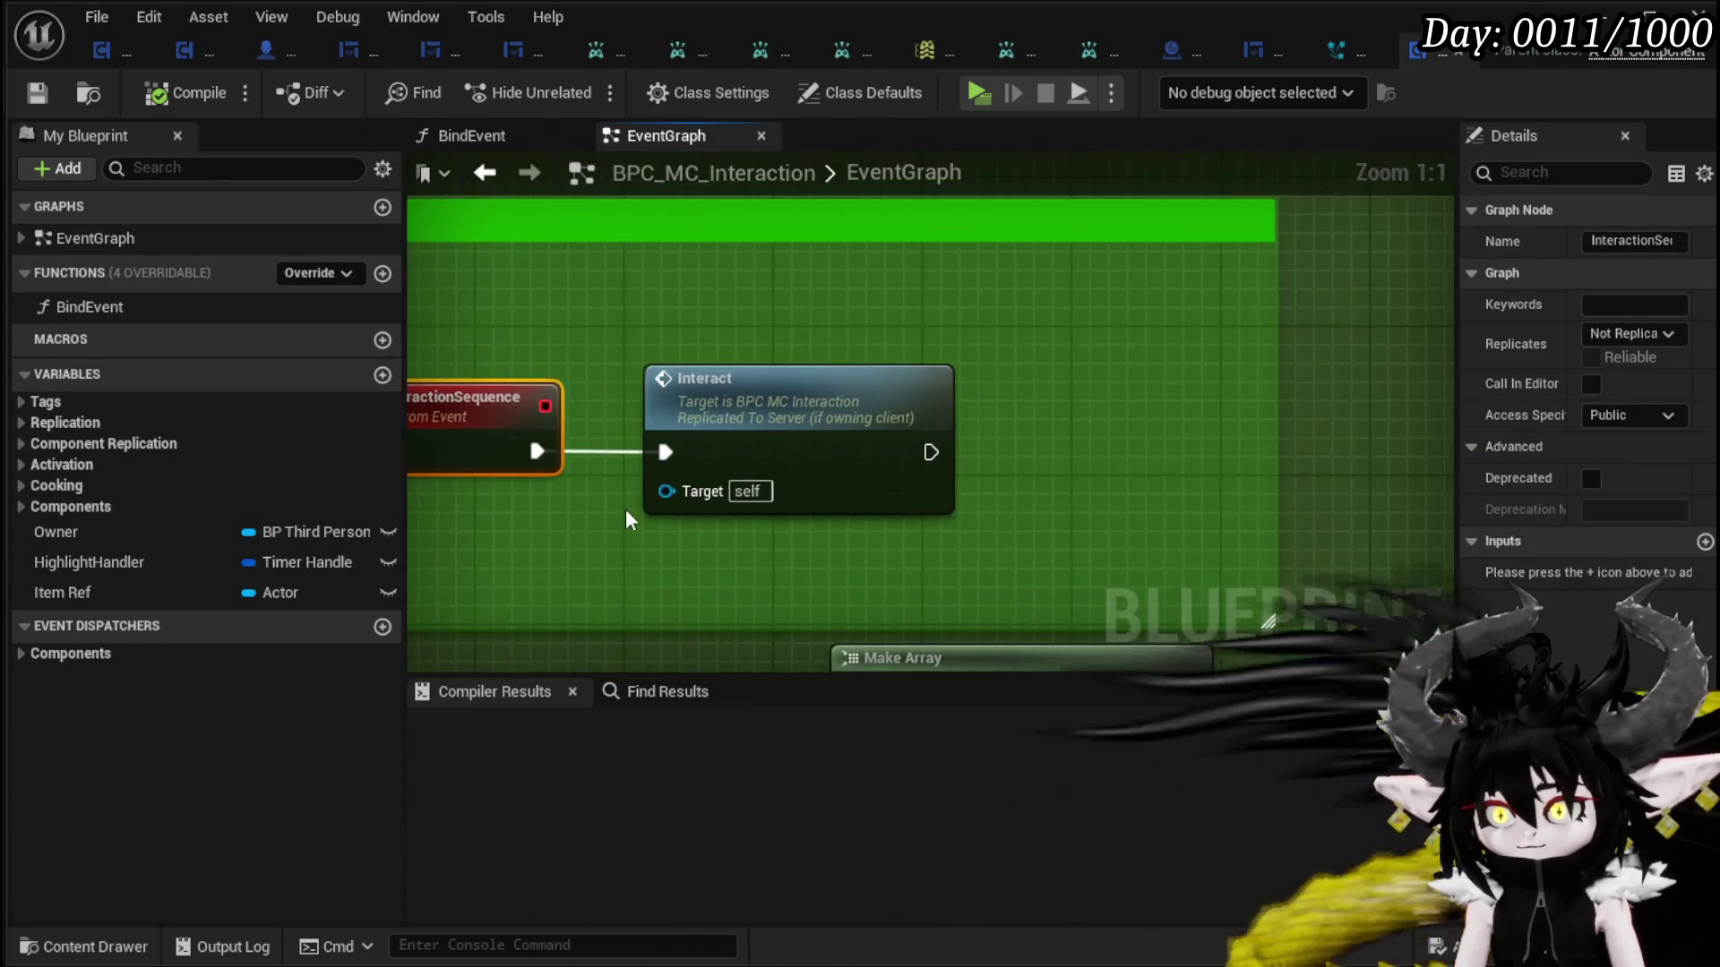
# - Locate the old Sphere Trace and overlay-material nodes in the Interaction area and delete the first group
pyautogui.scroll(-5, 916, 522)
pyautogui.moveTo(913, 519)
pyautogui.mouseDown()
pyautogui.moveTo(1326, 373)
pyautogui.moveTo(1398, 395)
pyautogui.moveTo(1325, 424)
pyautogui.mouseUp()
pyautogui.scroll(-5, 892, 428)
pyautogui.scroll(4, 792, 493)
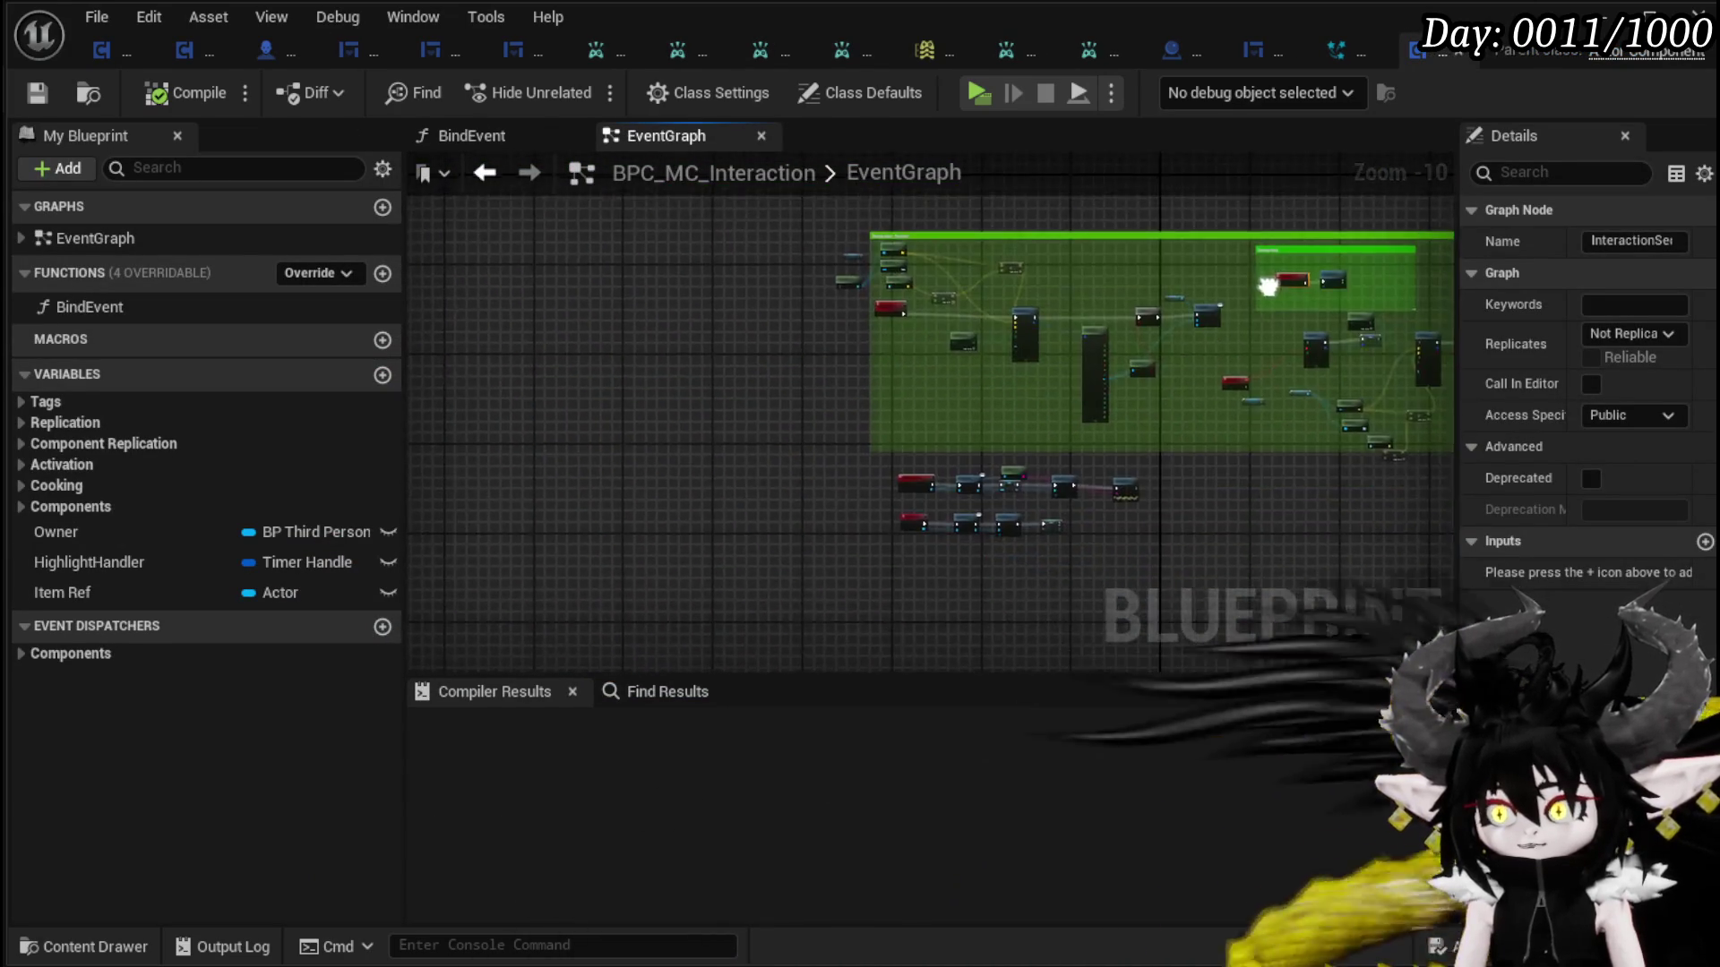
pyautogui.scroll(-1, 791, 493)
pyautogui.scroll(8, 808, 536)
pyautogui.scroll(-3, 662, 481)
pyautogui.moveTo(661, 481)
pyautogui.mouseDown()
pyautogui.moveTo(847, 445)
pyautogui.moveTo(536, 431)
pyautogui.mouseUp()
pyautogui.scroll(-3, 864, 415)
pyautogui.scroll(4, 852, 439)
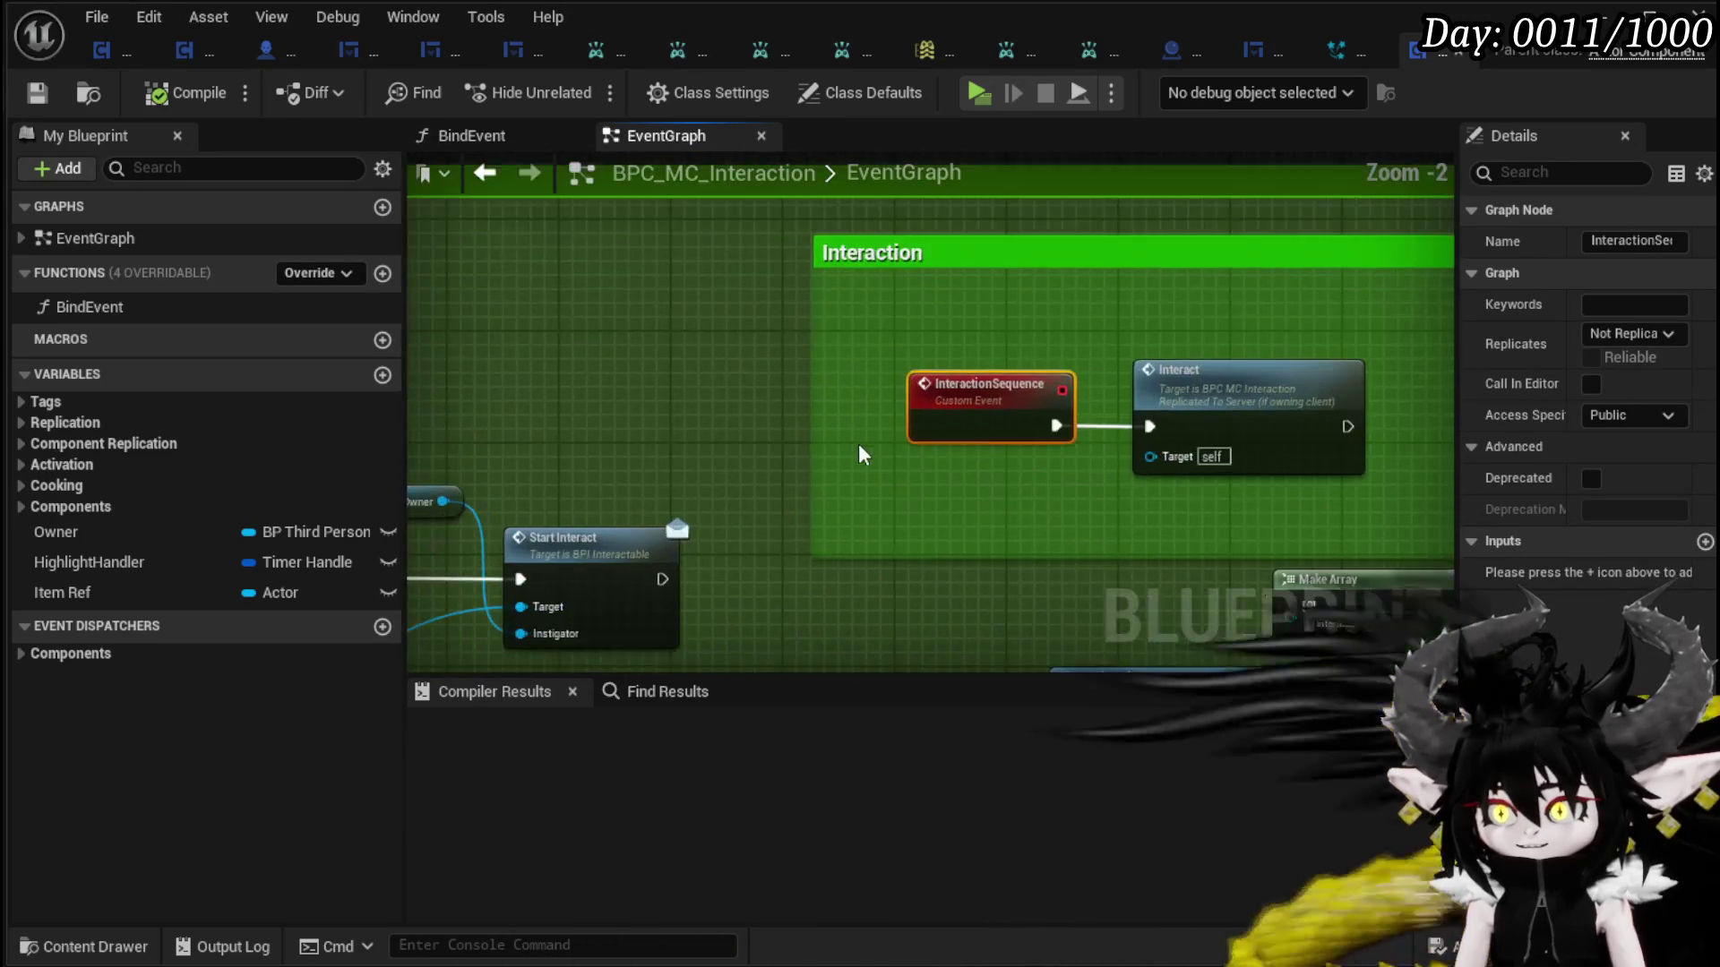
pyautogui.moveTo(989, 449)
pyautogui.mouseDown()
pyautogui.moveTo(1397, 318)
pyautogui.moveTo(1424, 222)
pyautogui.moveTo(1482, 192)
pyautogui.mouseUp()
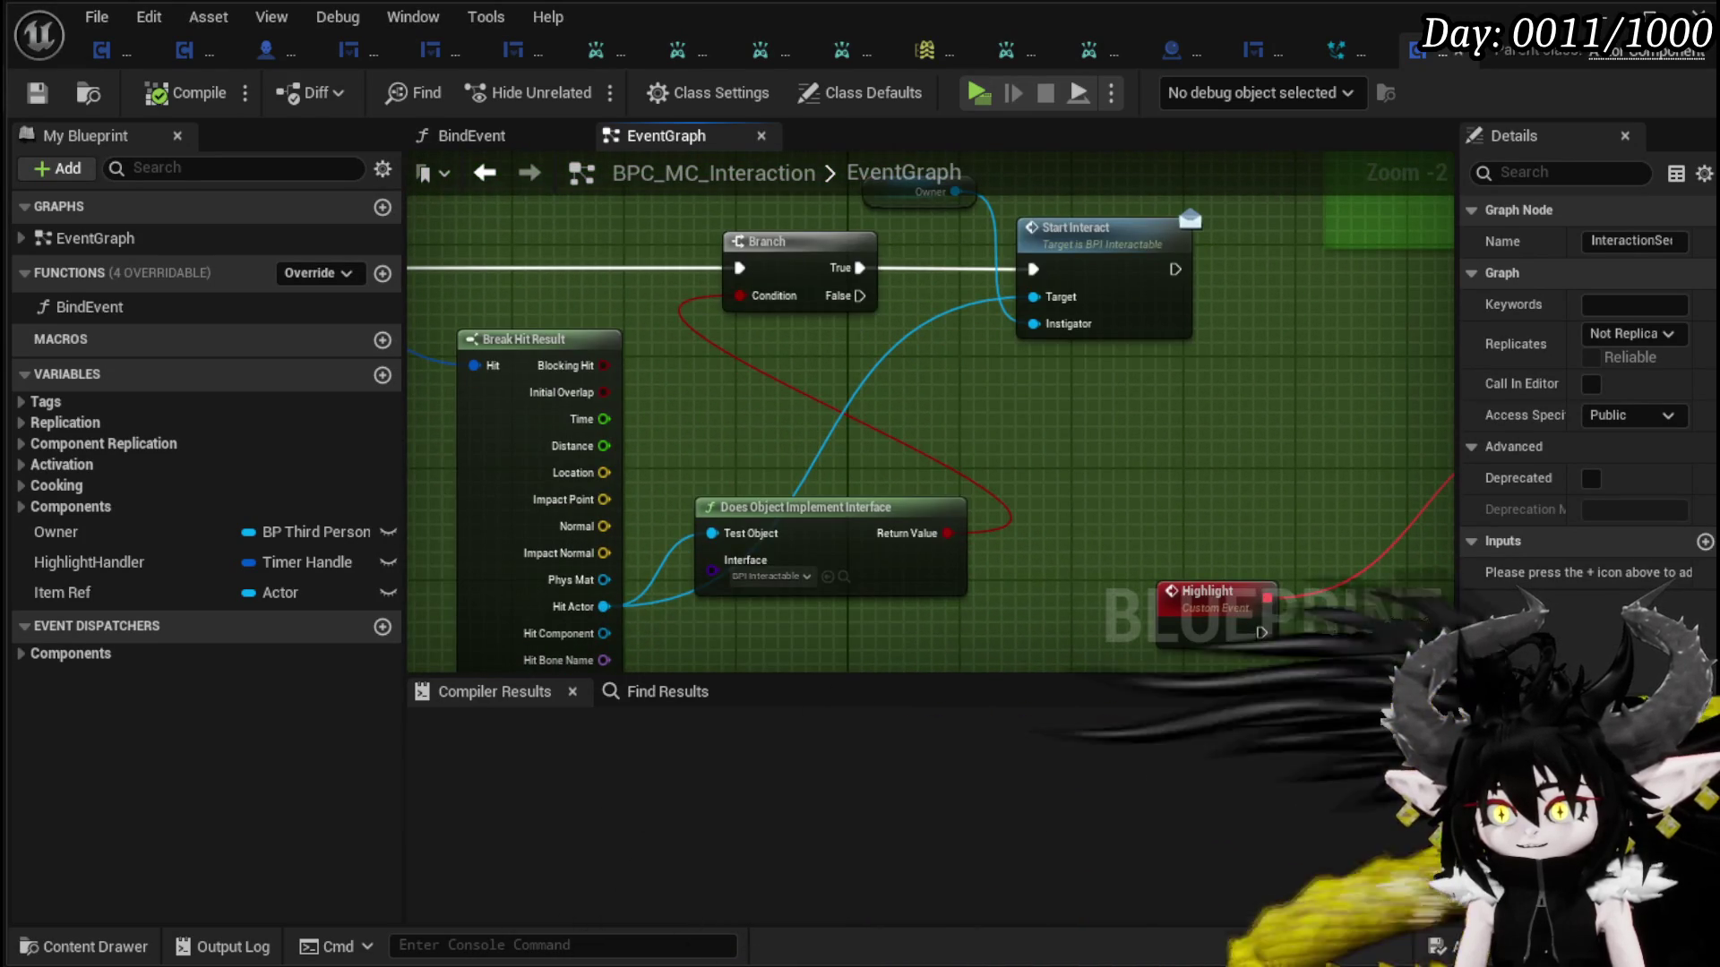
pyautogui.moveTo(985, 627)
pyautogui.mouseDown()
pyautogui.moveTo(1012, 295)
pyautogui.moveTo(448, 295)
pyautogui.moveTo(358, 180)
pyautogui.mouseUp()
pyautogui.scroll(-3, 549, 276)
pyautogui.moveTo(549, 276); pyautogui.dragTo(437, 281)
pyautogui.moveTo(688, 245)
pyautogui.mouseDown()
pyautogui.moveTo(1254, 578)
pyautogui.moveTo(1236, 589)
pyautogui.mouseUp()
pyautogui.press('Delete')
# - Delete the remaining middle and bottom groups of old nodes, leaving Branch and Start Interact in view
pyautogui.moveTo(844, 525); pyautogui.dragTo(835, 493)
pyautogui.moveTo(712, 583)
pyautogui.mouseDown()
pyautogui.moveTo(1070, 408)
pyautogui.moveTo(1164, 294)
pyautogui.mouseUp()
pyautogui.press('Delete')
pyautogui.moveTo(932, 453); pyautogui.dragTo(1134, 638)
pyautogui.press('Delete')
pyautogui.scroll(3, 1002, 482)
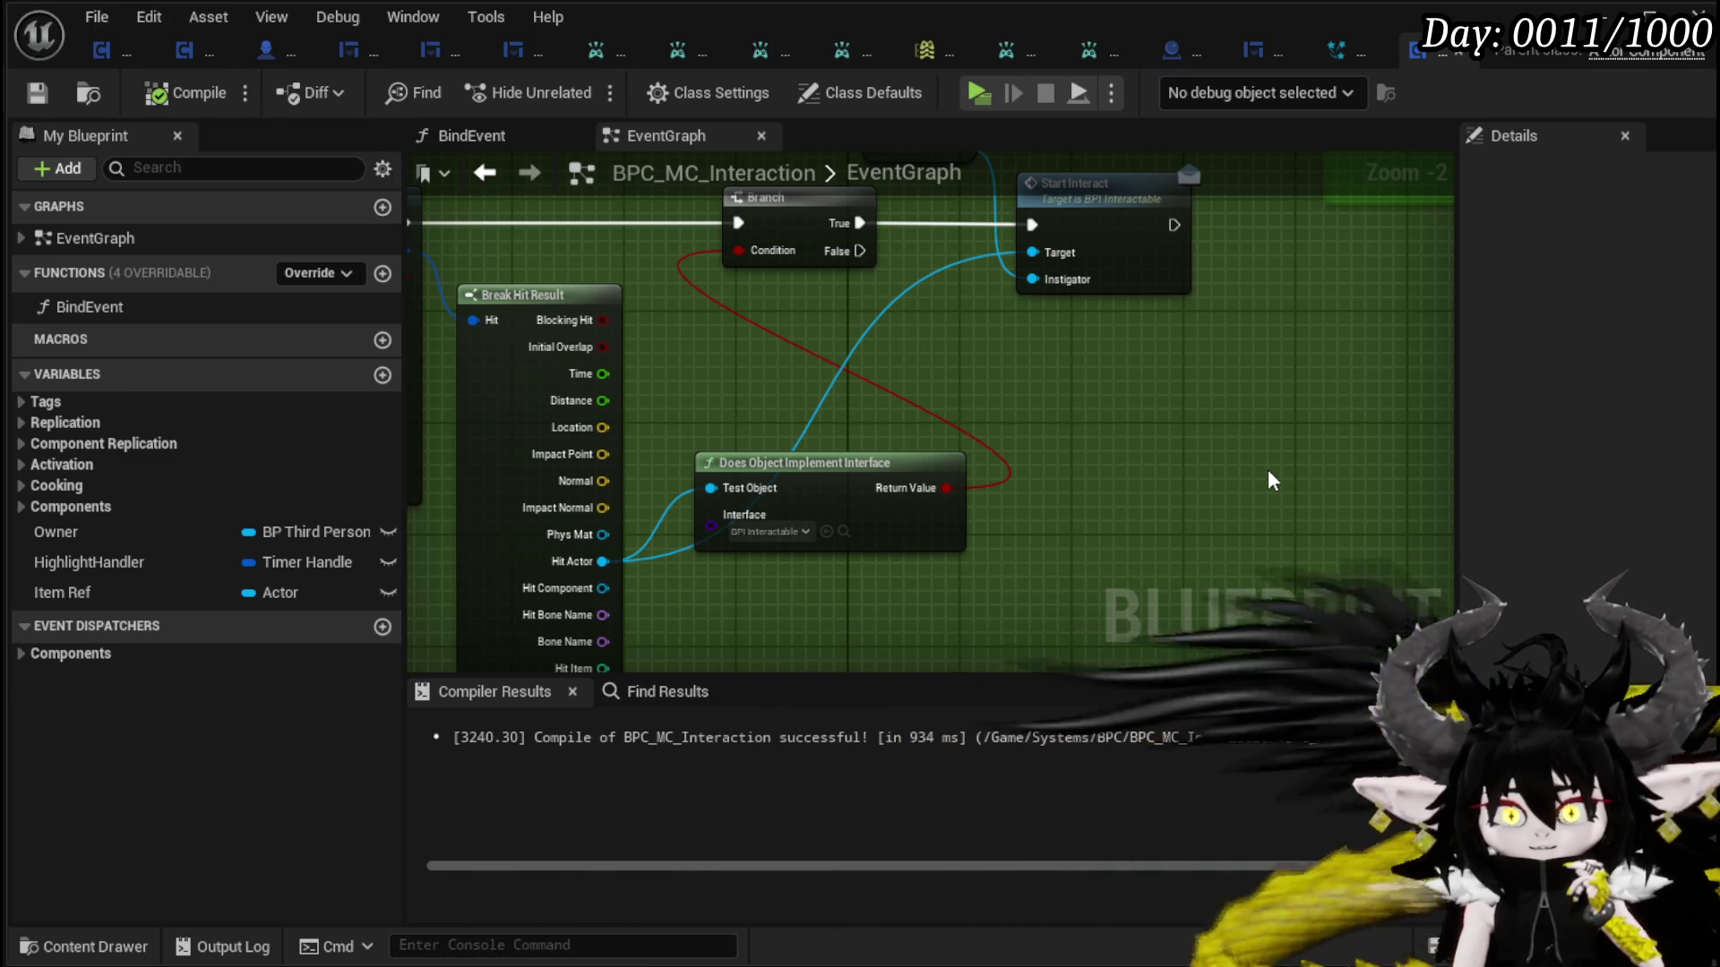
pyautogui.moveTo(1272, 481)
pyautogui.mouseDown()
pyautogui.moveTo(1230, 442)
pyautogui.moveTo(1290, 319)
pyautogui.moveTo(1251, 397)
pyautogui.mouseUp()
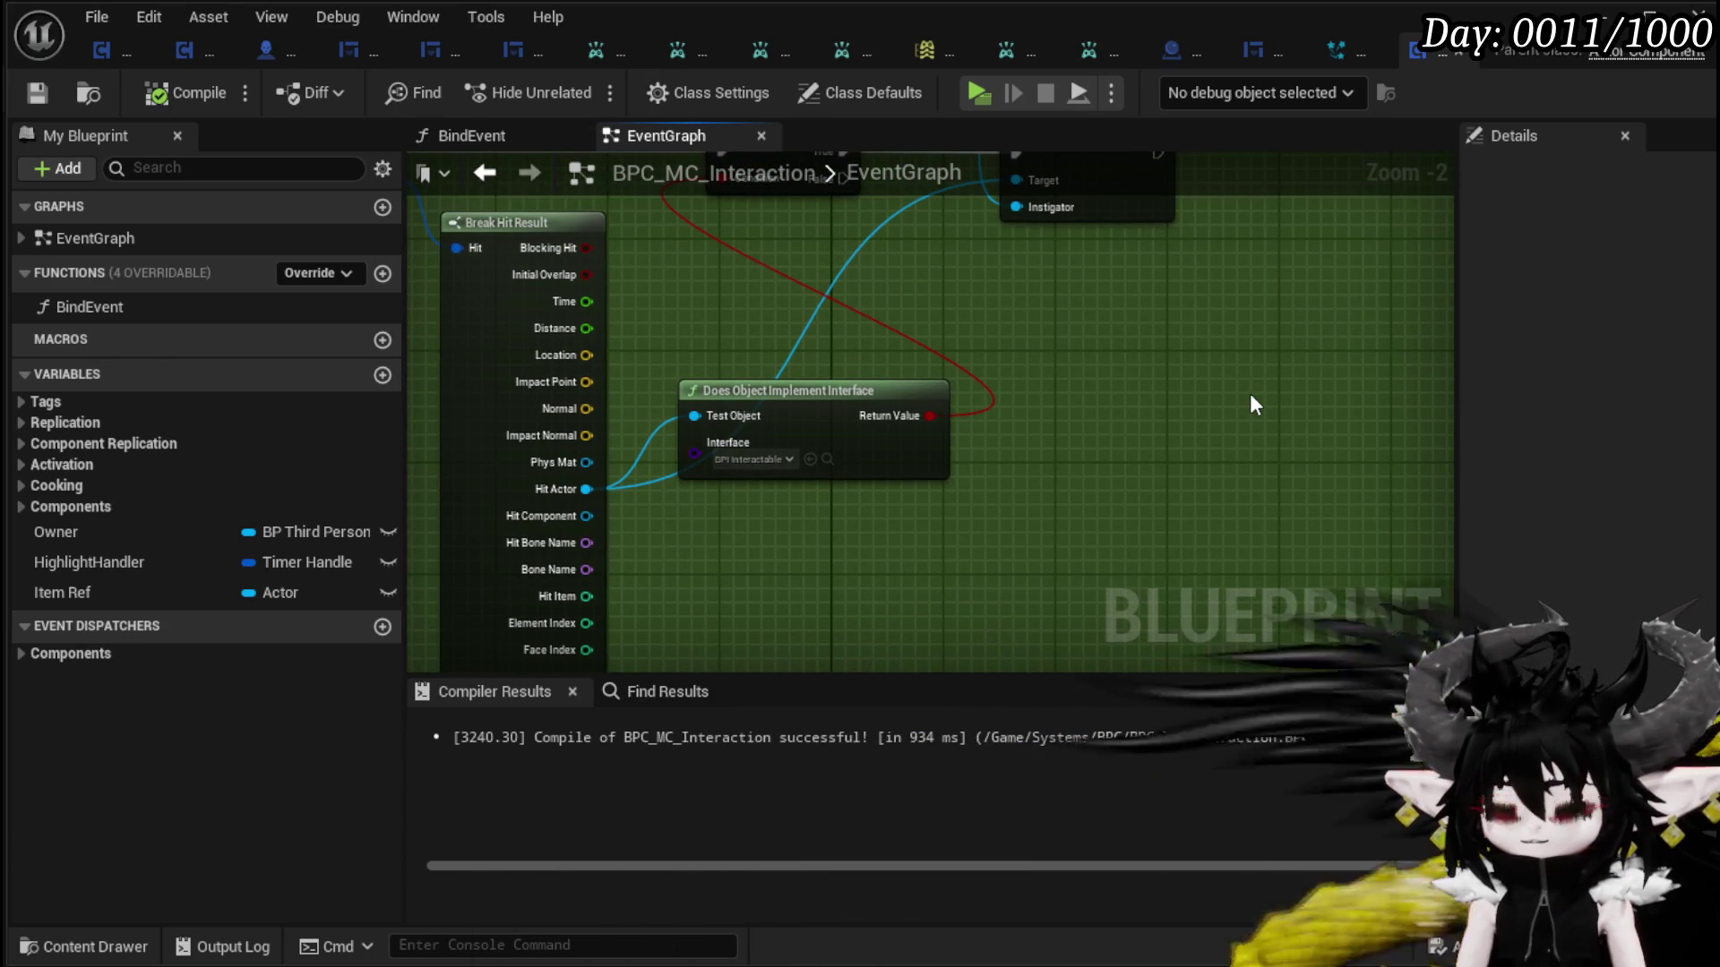
pyautogui.scroll(-2, 1050, 371)
pyautogui.moveTo(1073, 270)
pyautogui.mouseDown()
pyautogui.moveTo(1118, 400)
pyautogui.moveTo(949, 353)
pyautogui.moveTo(929, 381)
pyautogui.mouseUp()
pyautogui.scroll(3, 949, 352)
# - Feed the Hit Actor's Get Actor Location into a new Spawn System at Location node
pyautogui.moveTo(633, 564)
pyautogui.mouseDown()
pyautogui.moveTo(1281, 460)
pyautogui.moveTo(1267, 432)
pyautogui.mouseUp()
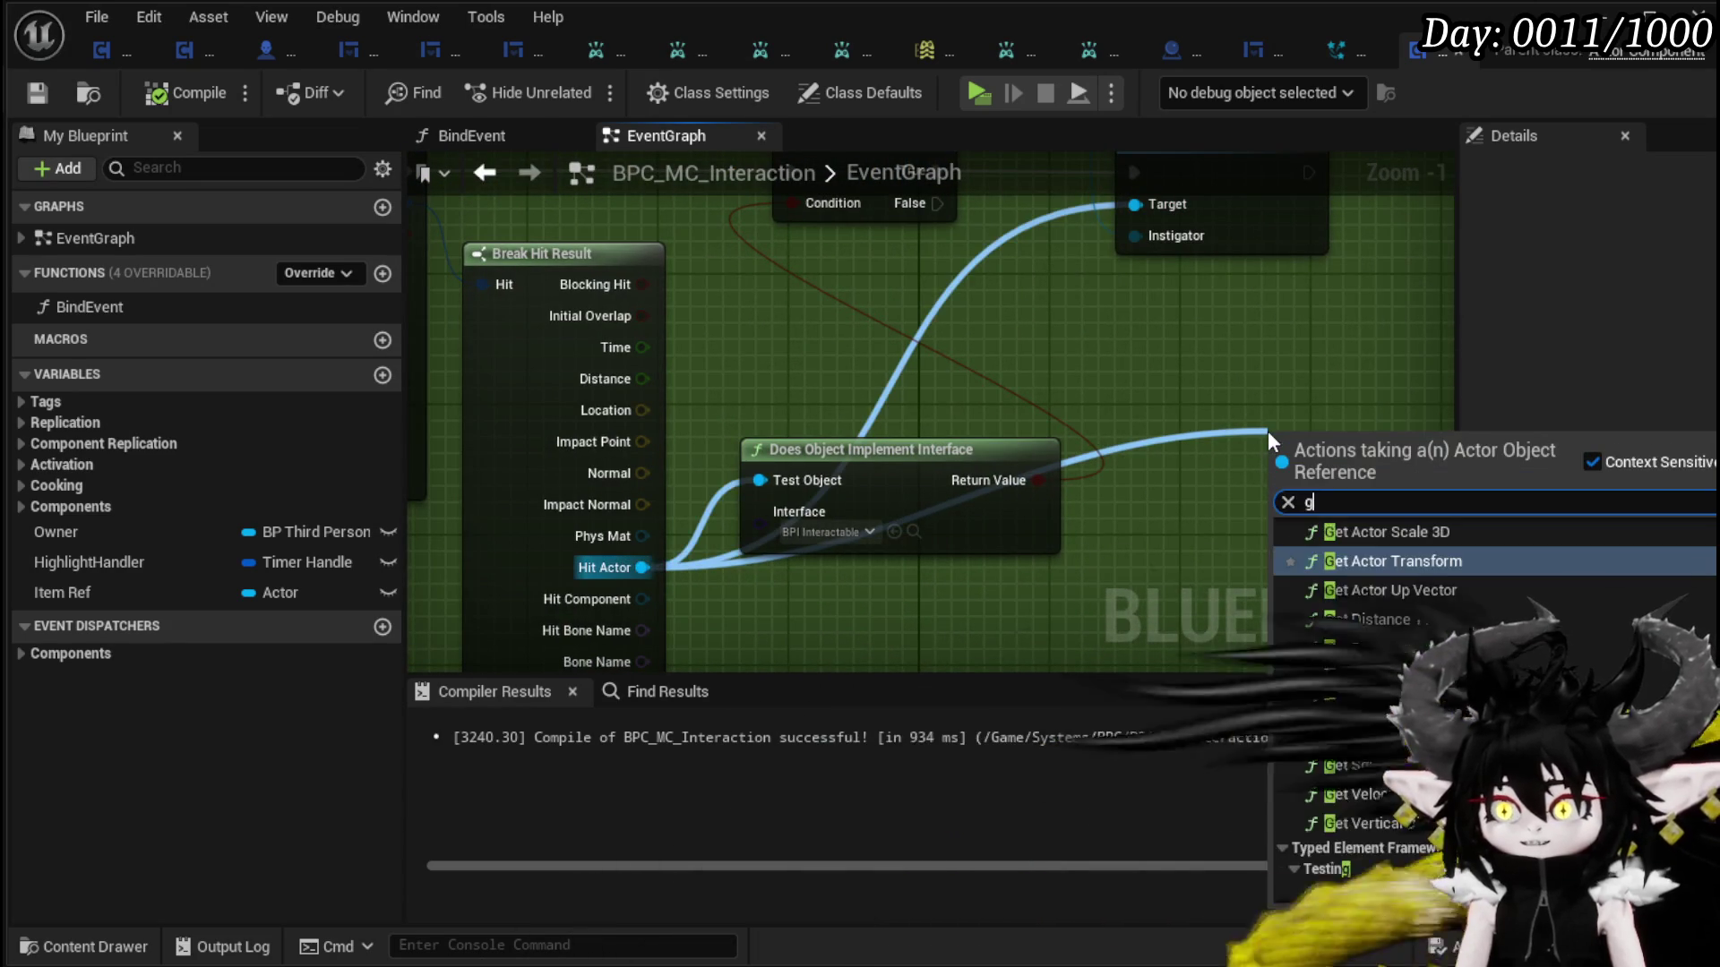
pyautogui.write('get actor loc')
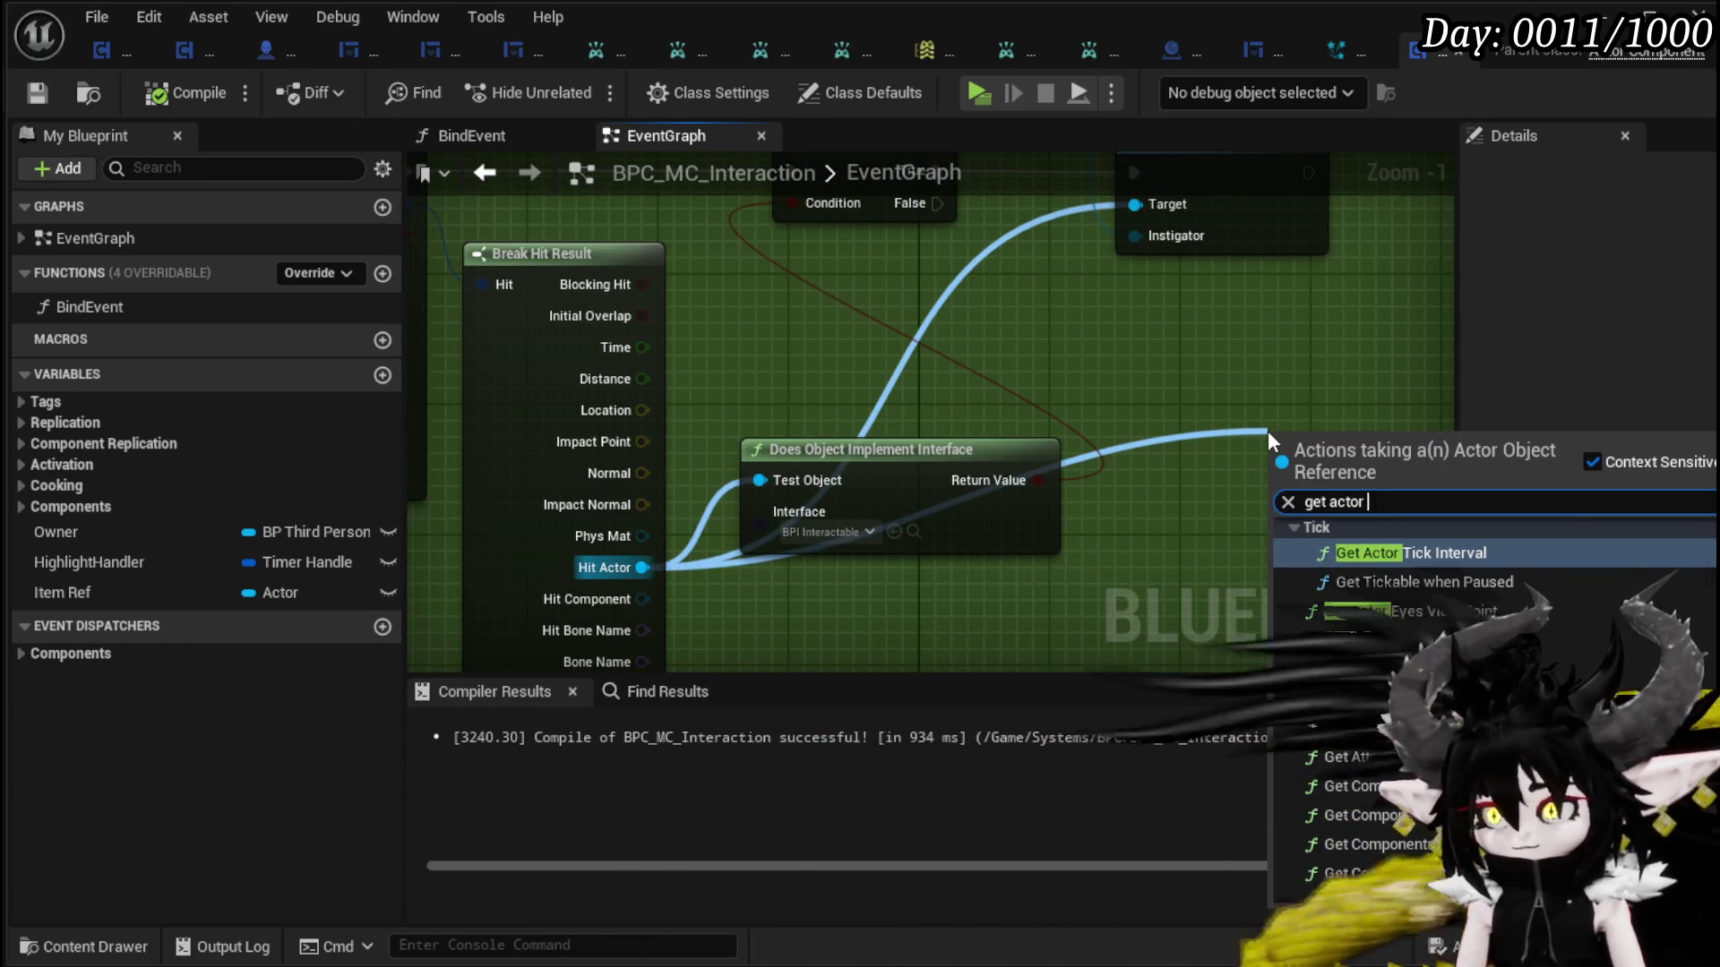
pyautogui.write('at')
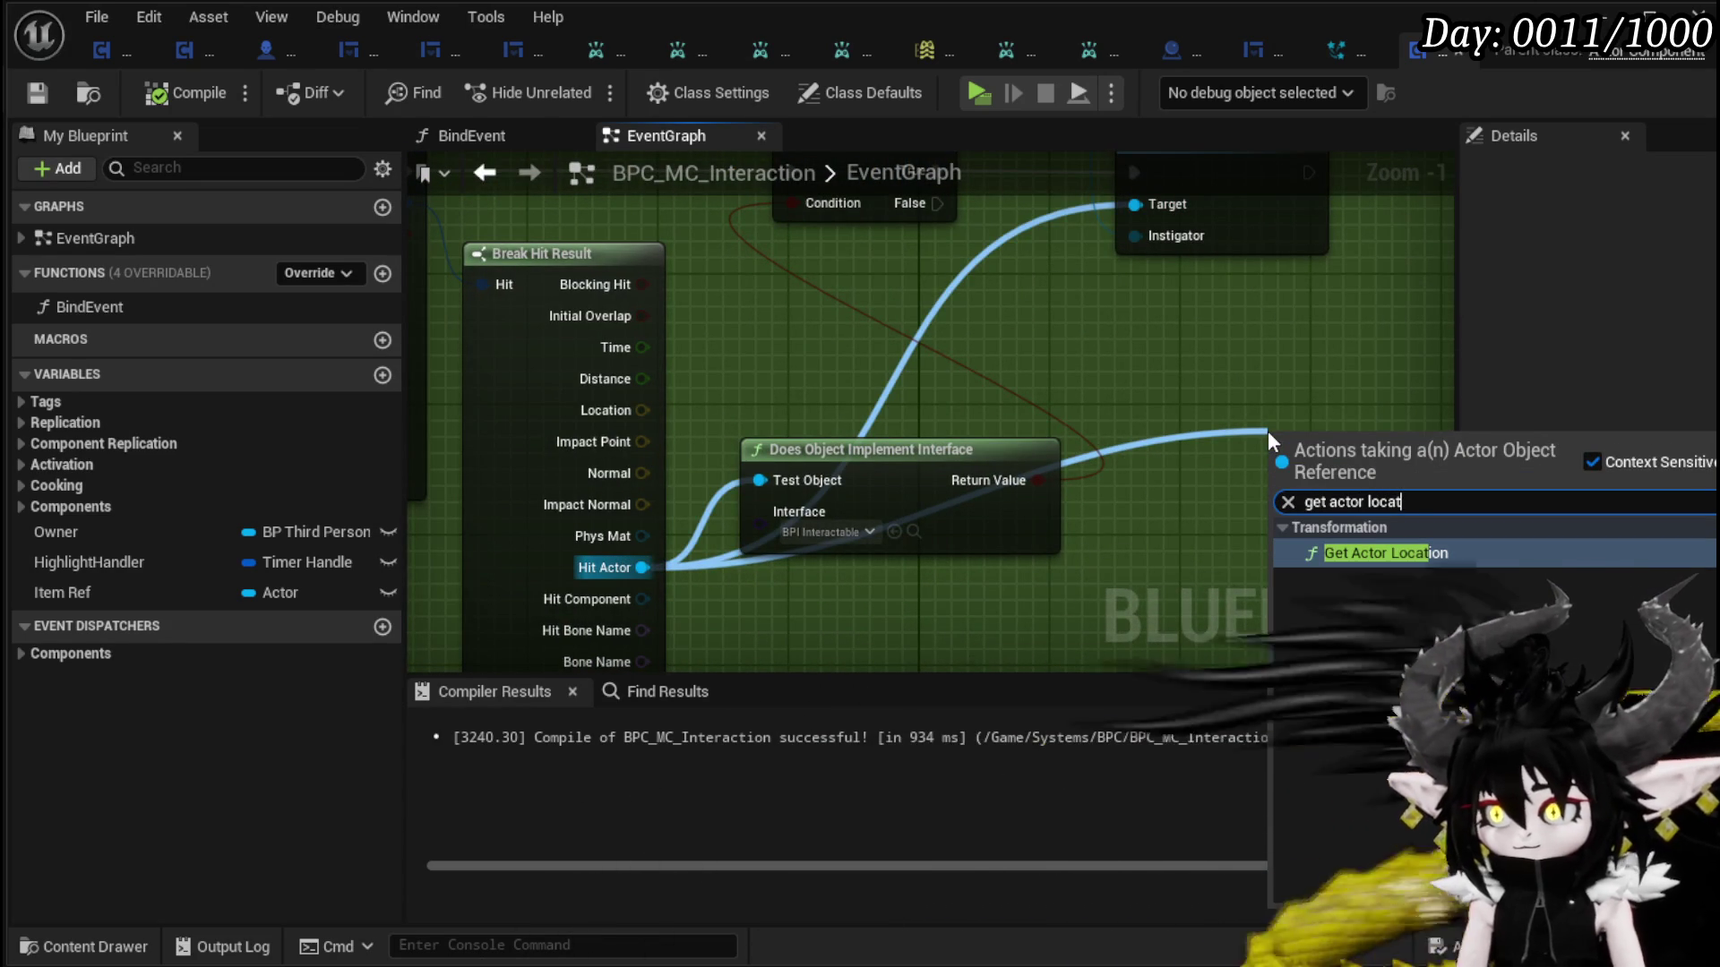
pyautogui.click(1341, 537)
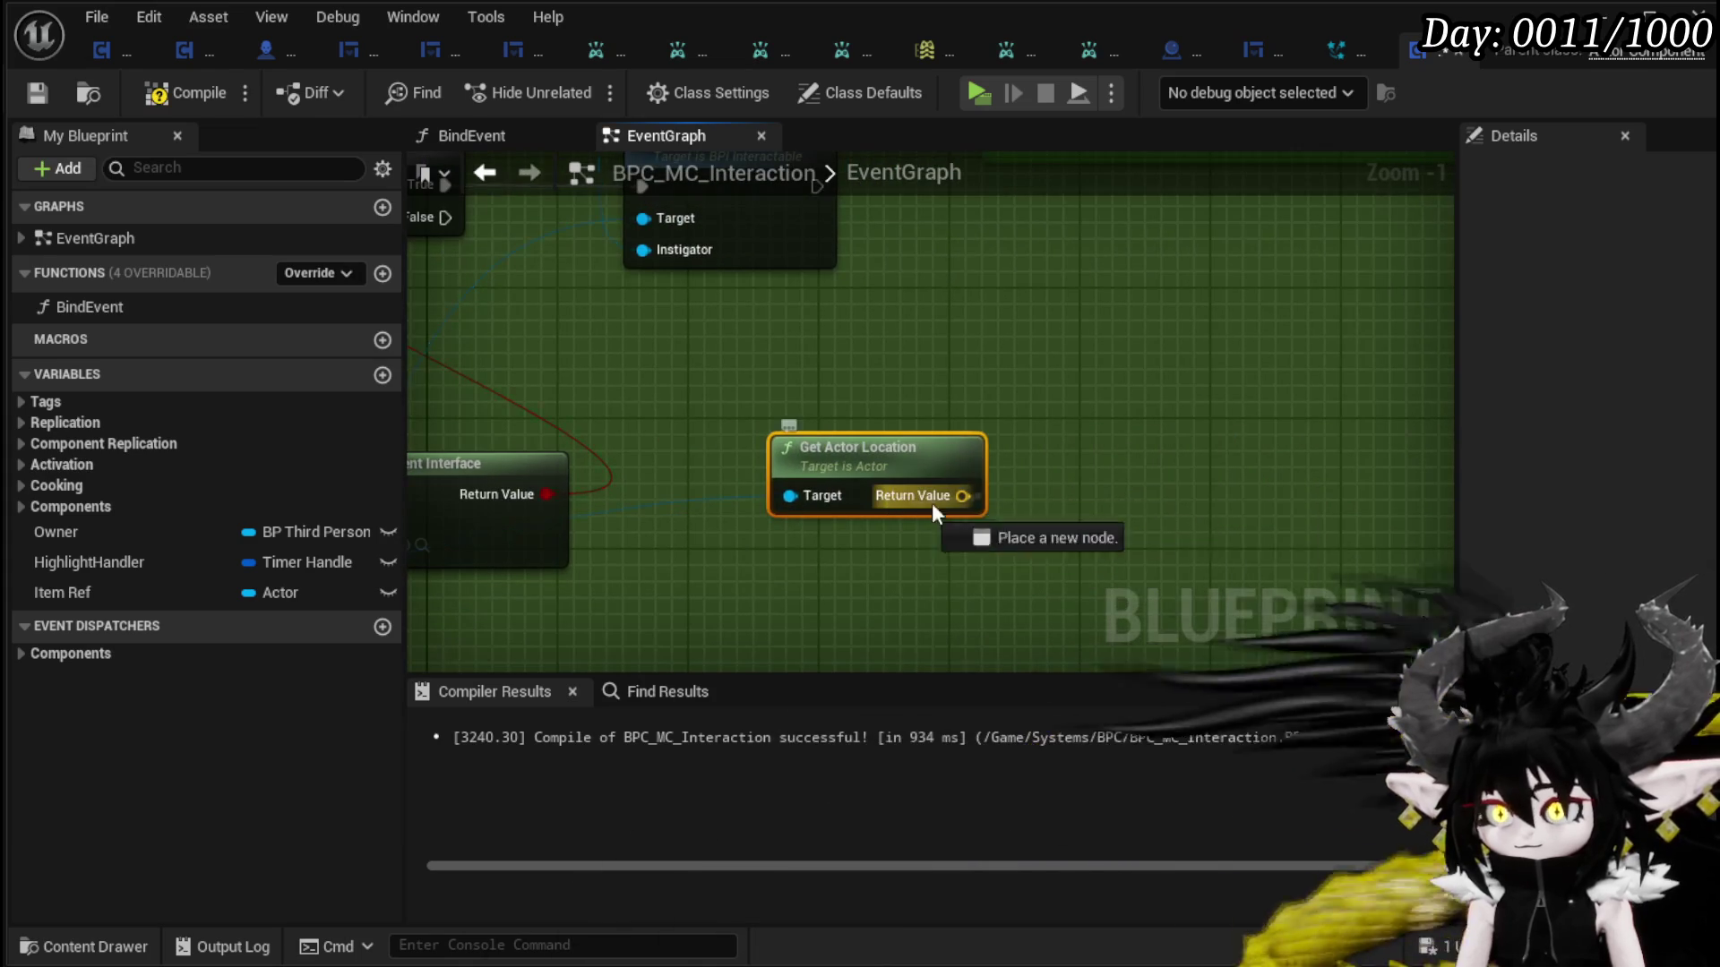
pyautogui.moveTo(921, 498); pyautogui.dragTo(1229, 498)
pyautogui.write('spawn system')
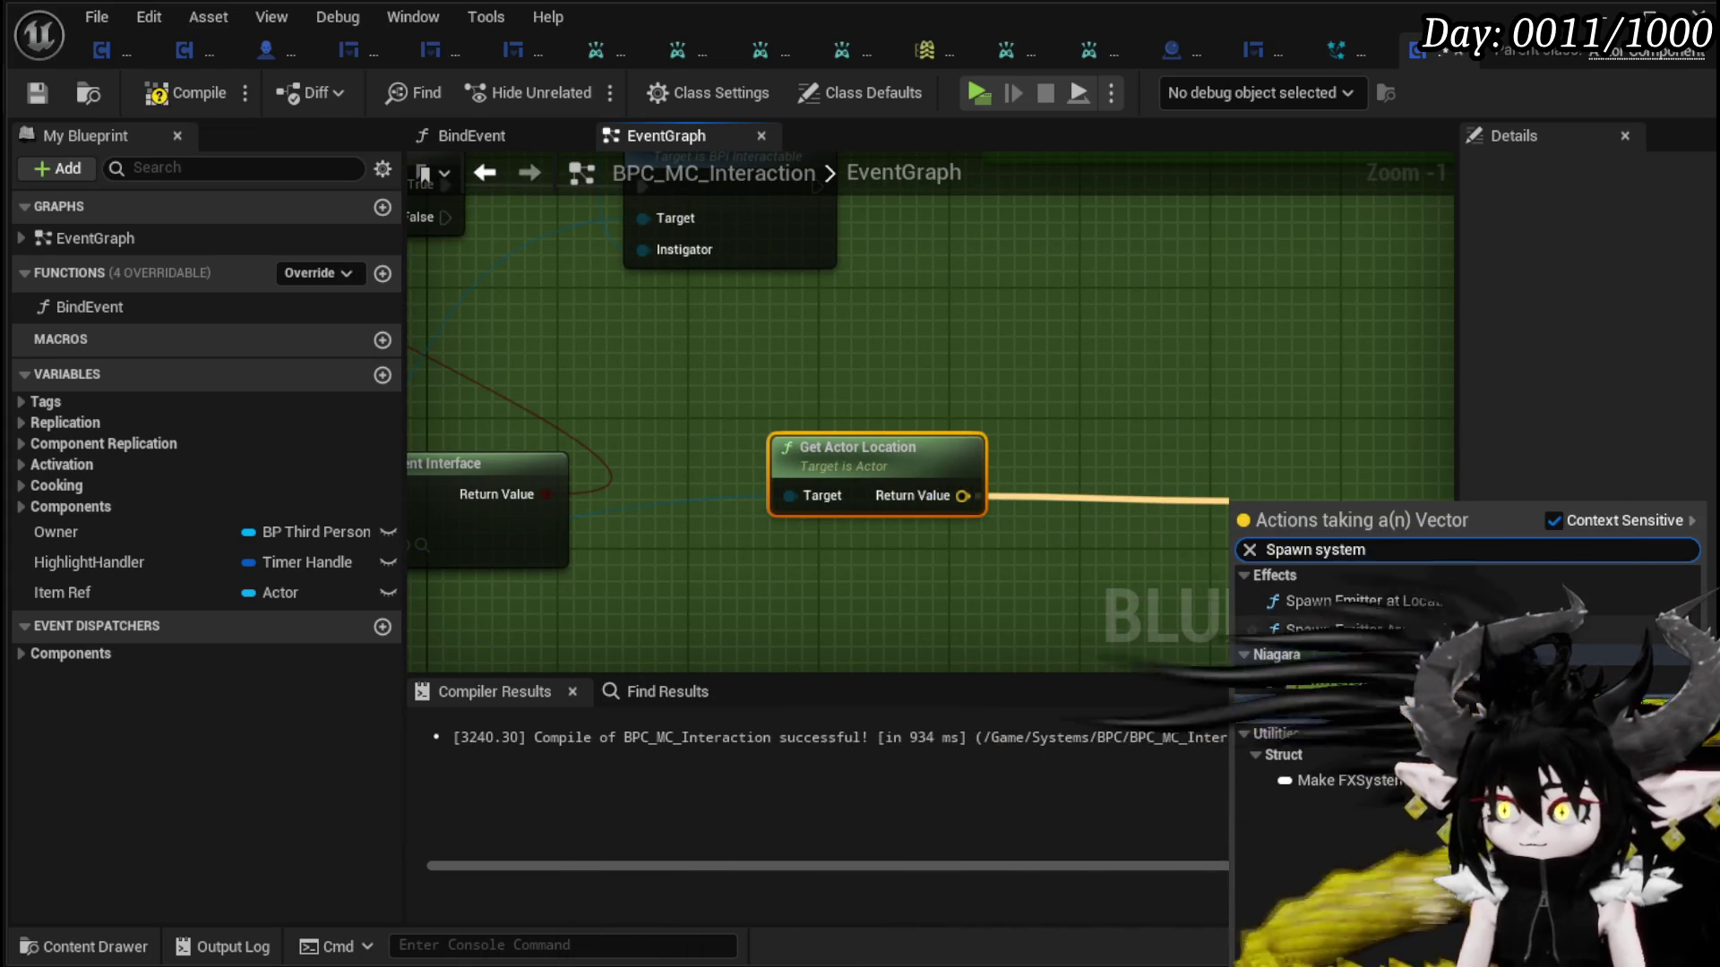
pyautogui.click(1400, 627)
# - Run the spawn after Start Interact with System Template NS_InteractionButton, and tidy the nodes
pyautogui.moveTo(1185, 218)
pyautogui.mouseDown()
pyautogui.moveTo(967, 403)
pyautogui.moveTo(1105, 410)
pyautogui.mouseUp()
pyautogui.moveTo(816, 428); pyautogui.dragTo(1099, 410)
pyautogui.moveTo(1179, 496); pyautogui.dragTo(1075, 385)
pyautogui.click(1072, 371)
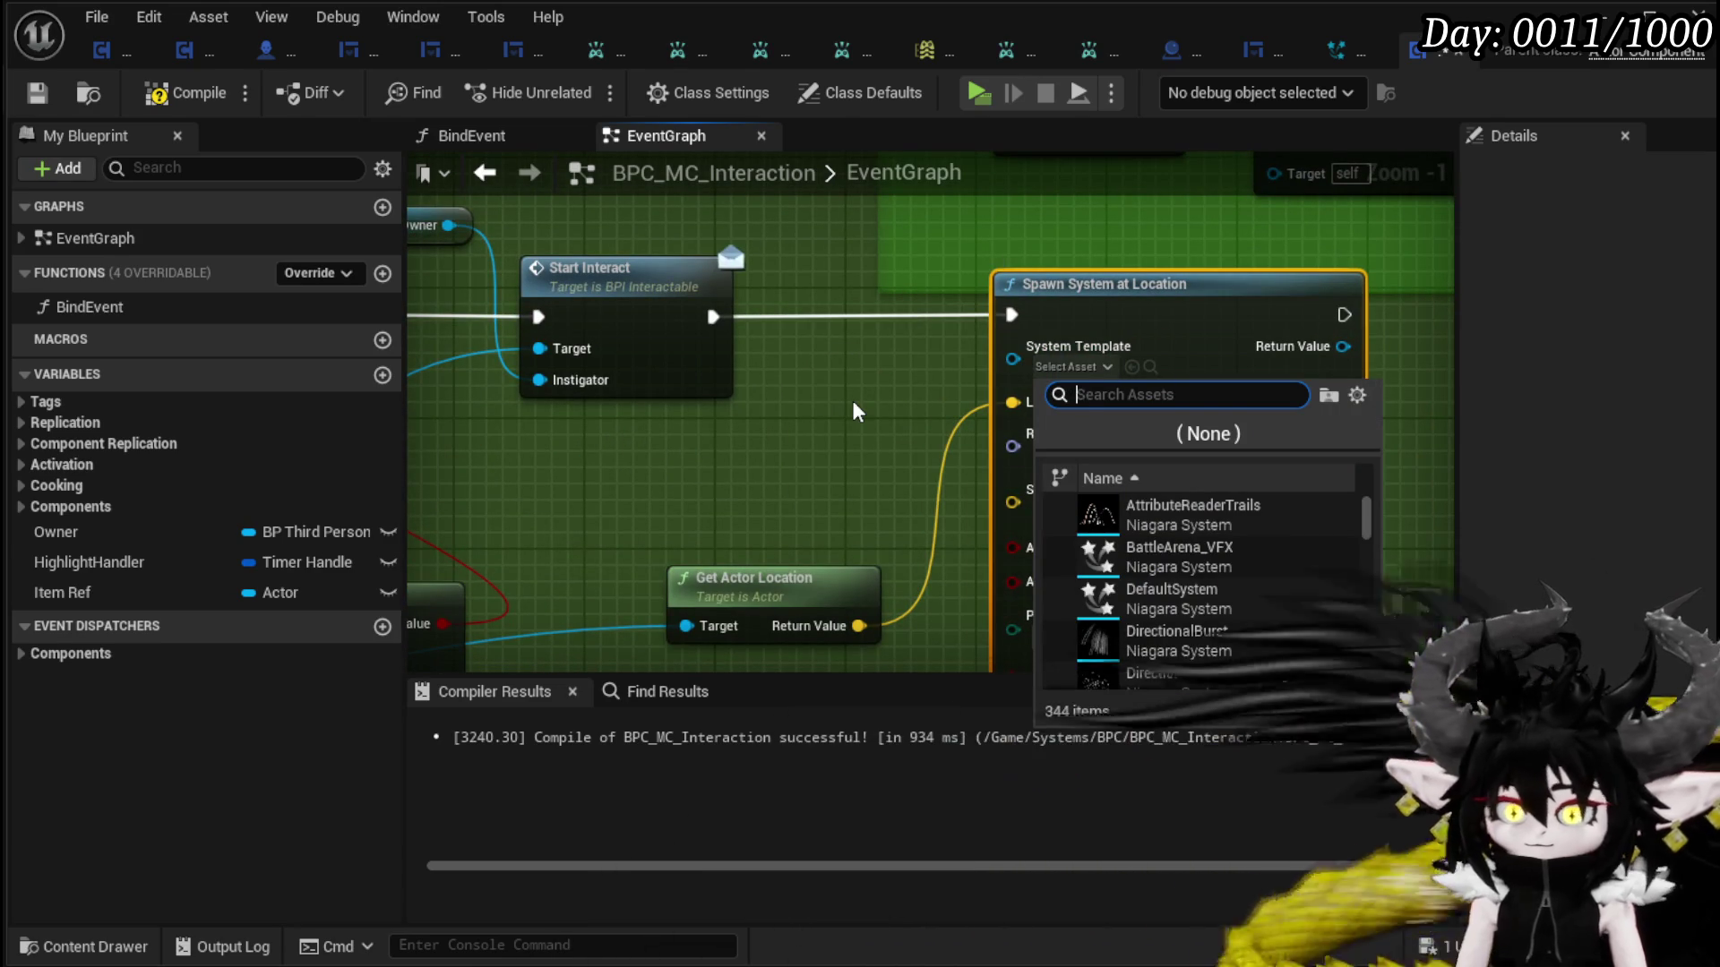
pyautogui.write('Highligh')
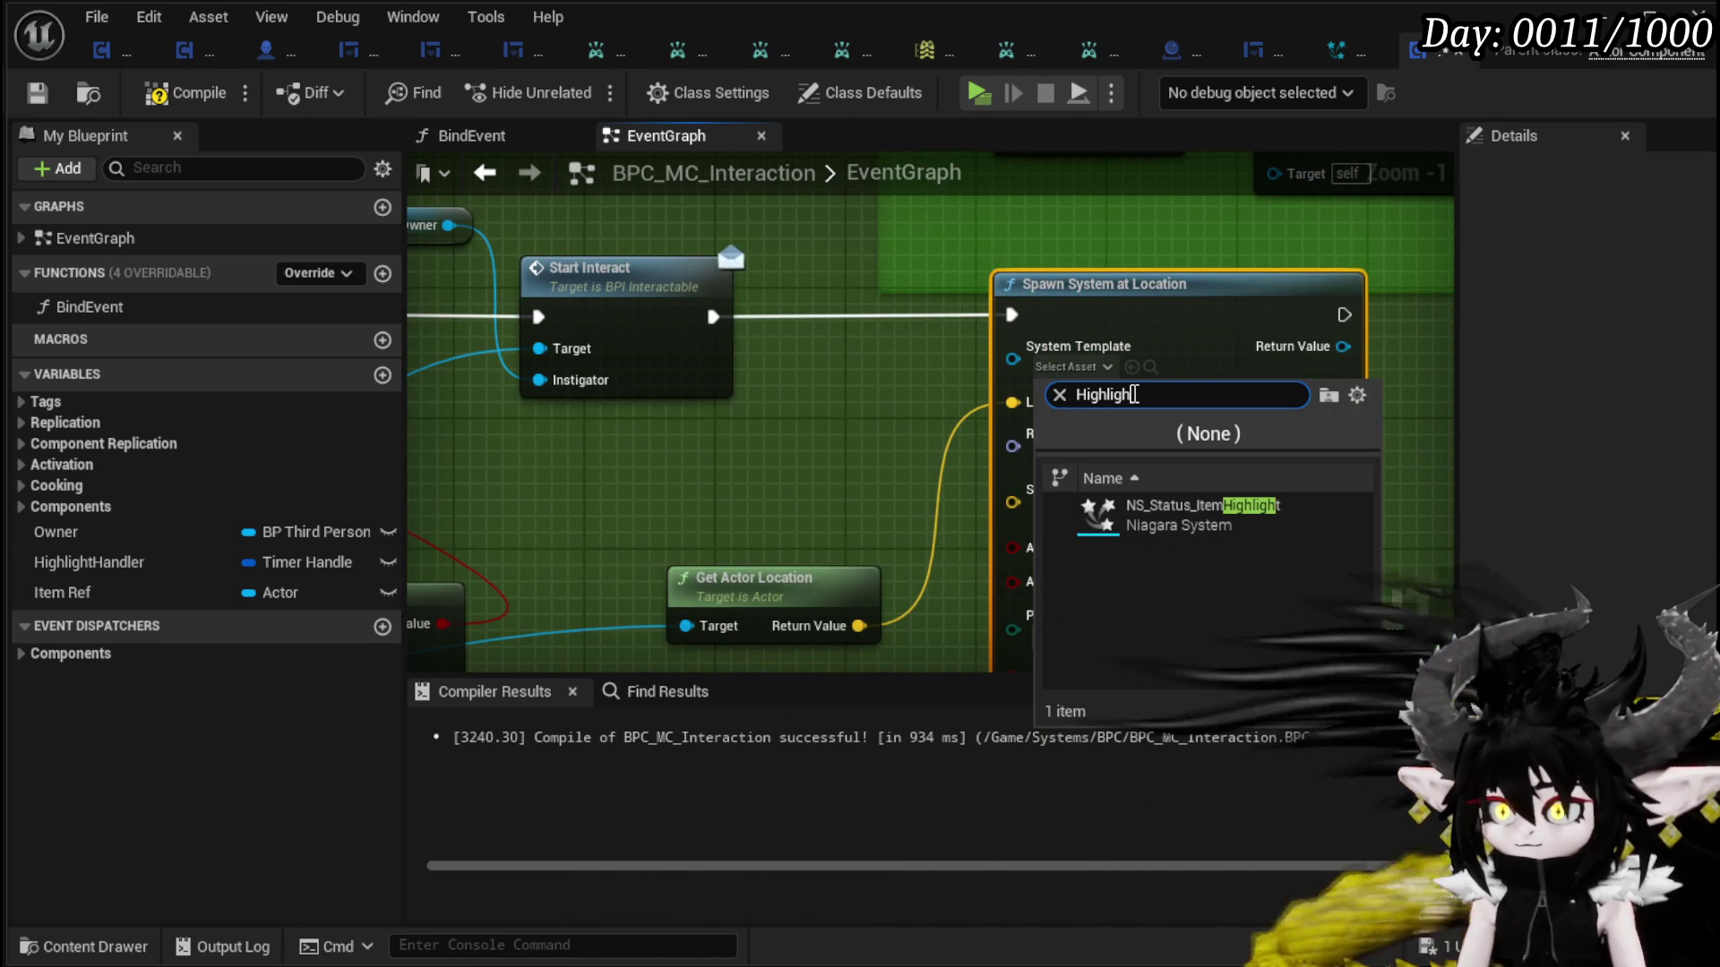
pyautogui.write('Interaction')
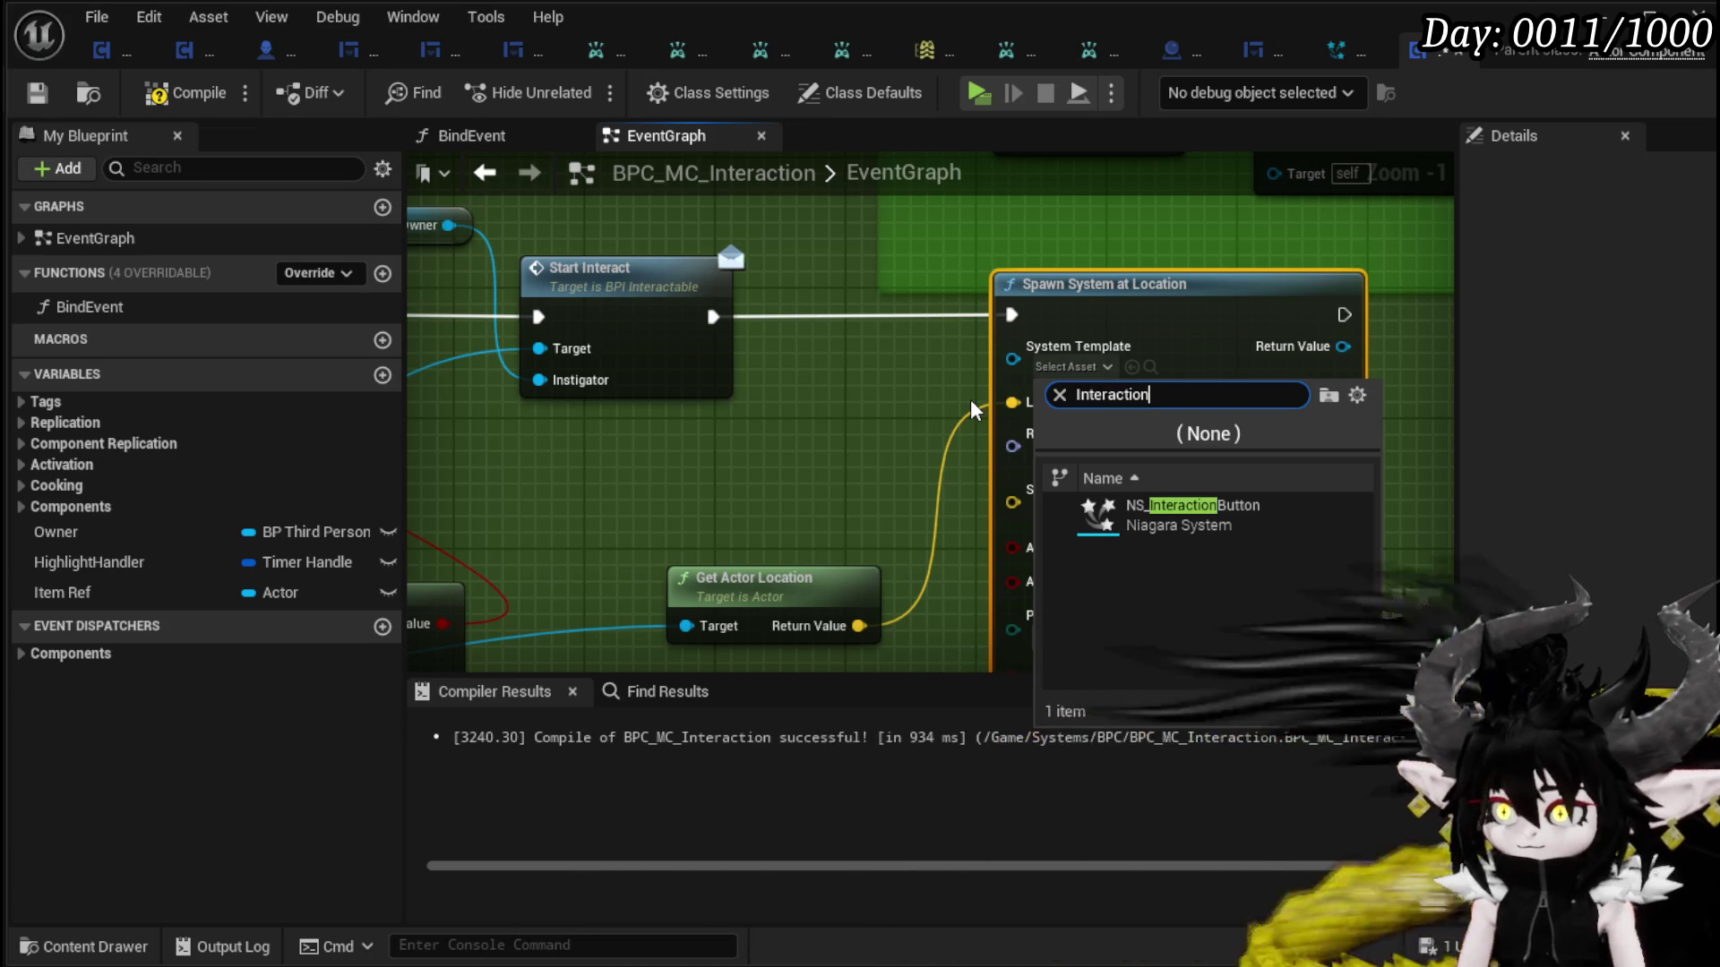
pyautogui.click(1243, 515)
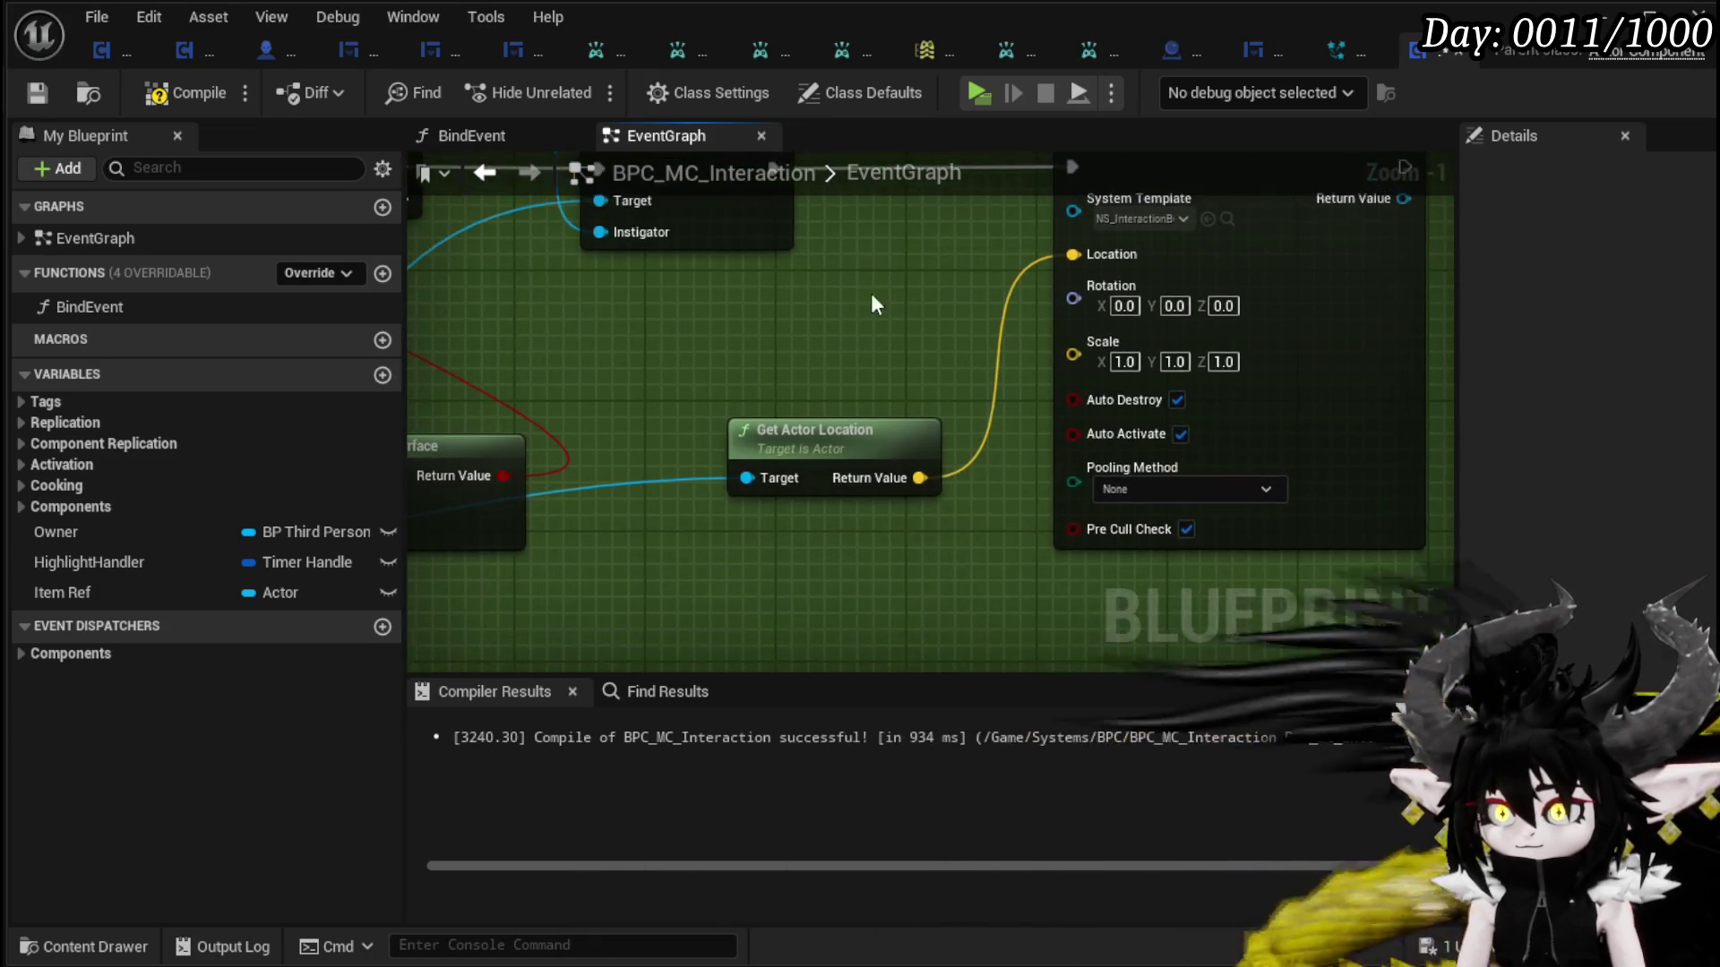
pyautogui.moveTo(849, 432); pyautogui.dragTo(735, 367)
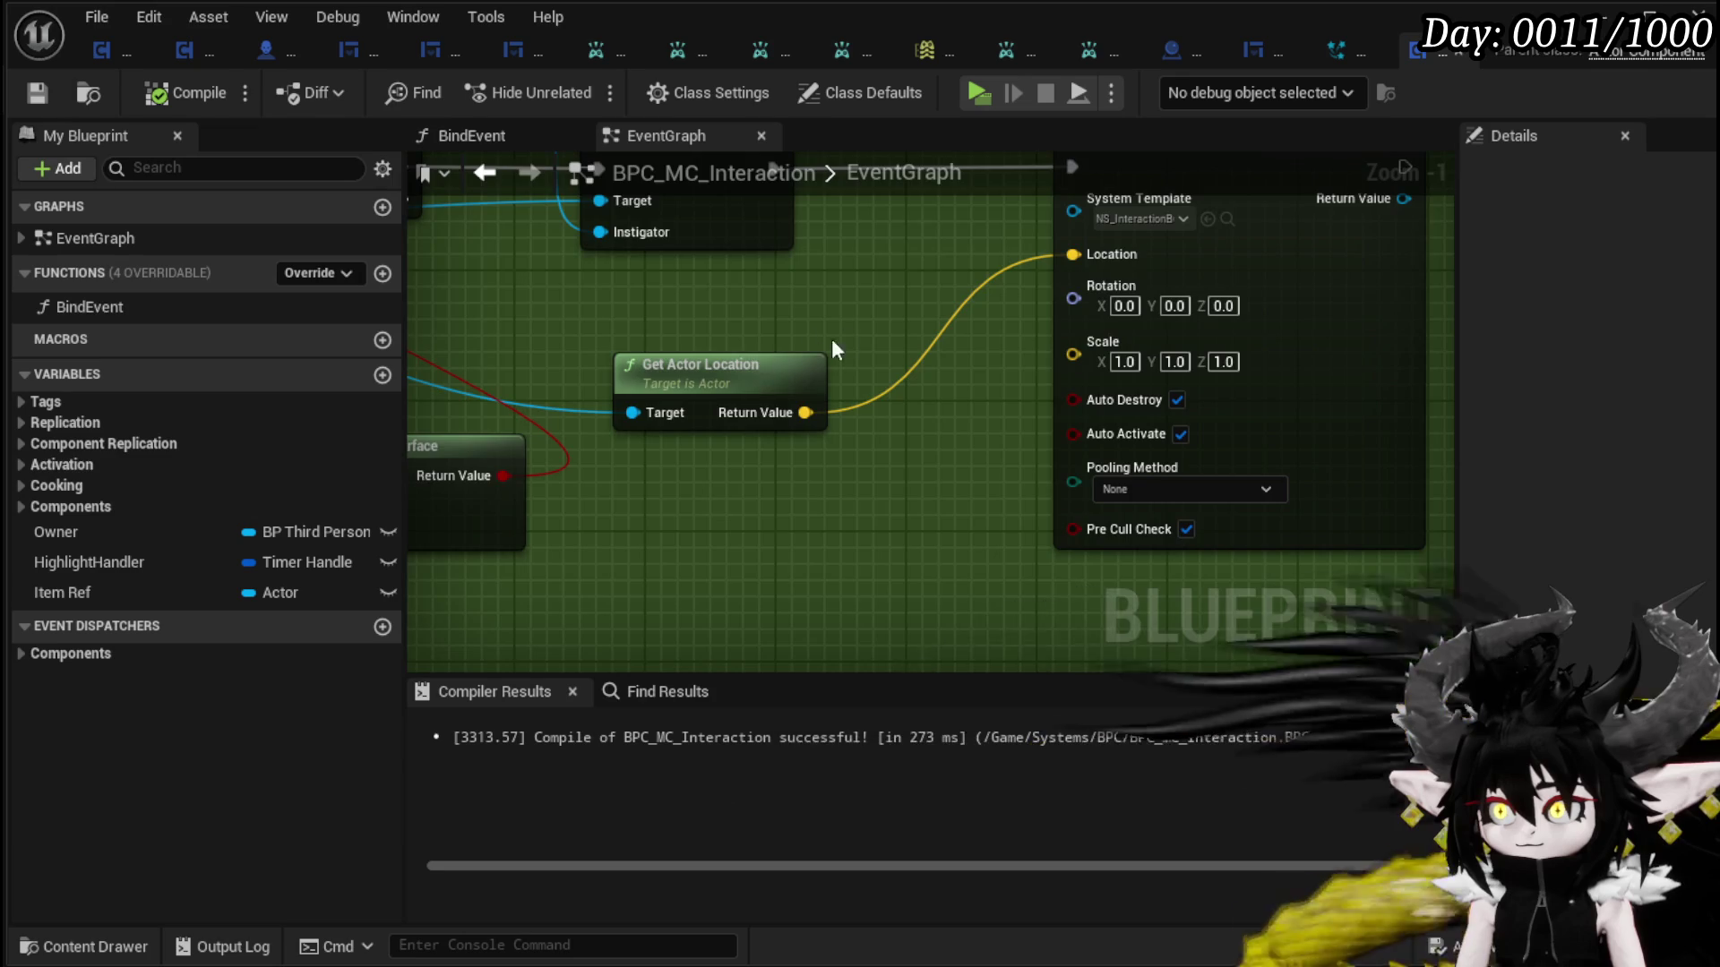
pyautogui.moveTo(1072, 298)
pyautogui.mouseDown()
pyautogui.moveTo(993, 314)
pyautogui.moveTo(1267, 215)
pyautogui.moveTo(1391, 305)
pyautogui.moveTo(1113, 334)
pyautogui.moveTo(1306, 345)
pyautogui.mouseUp()
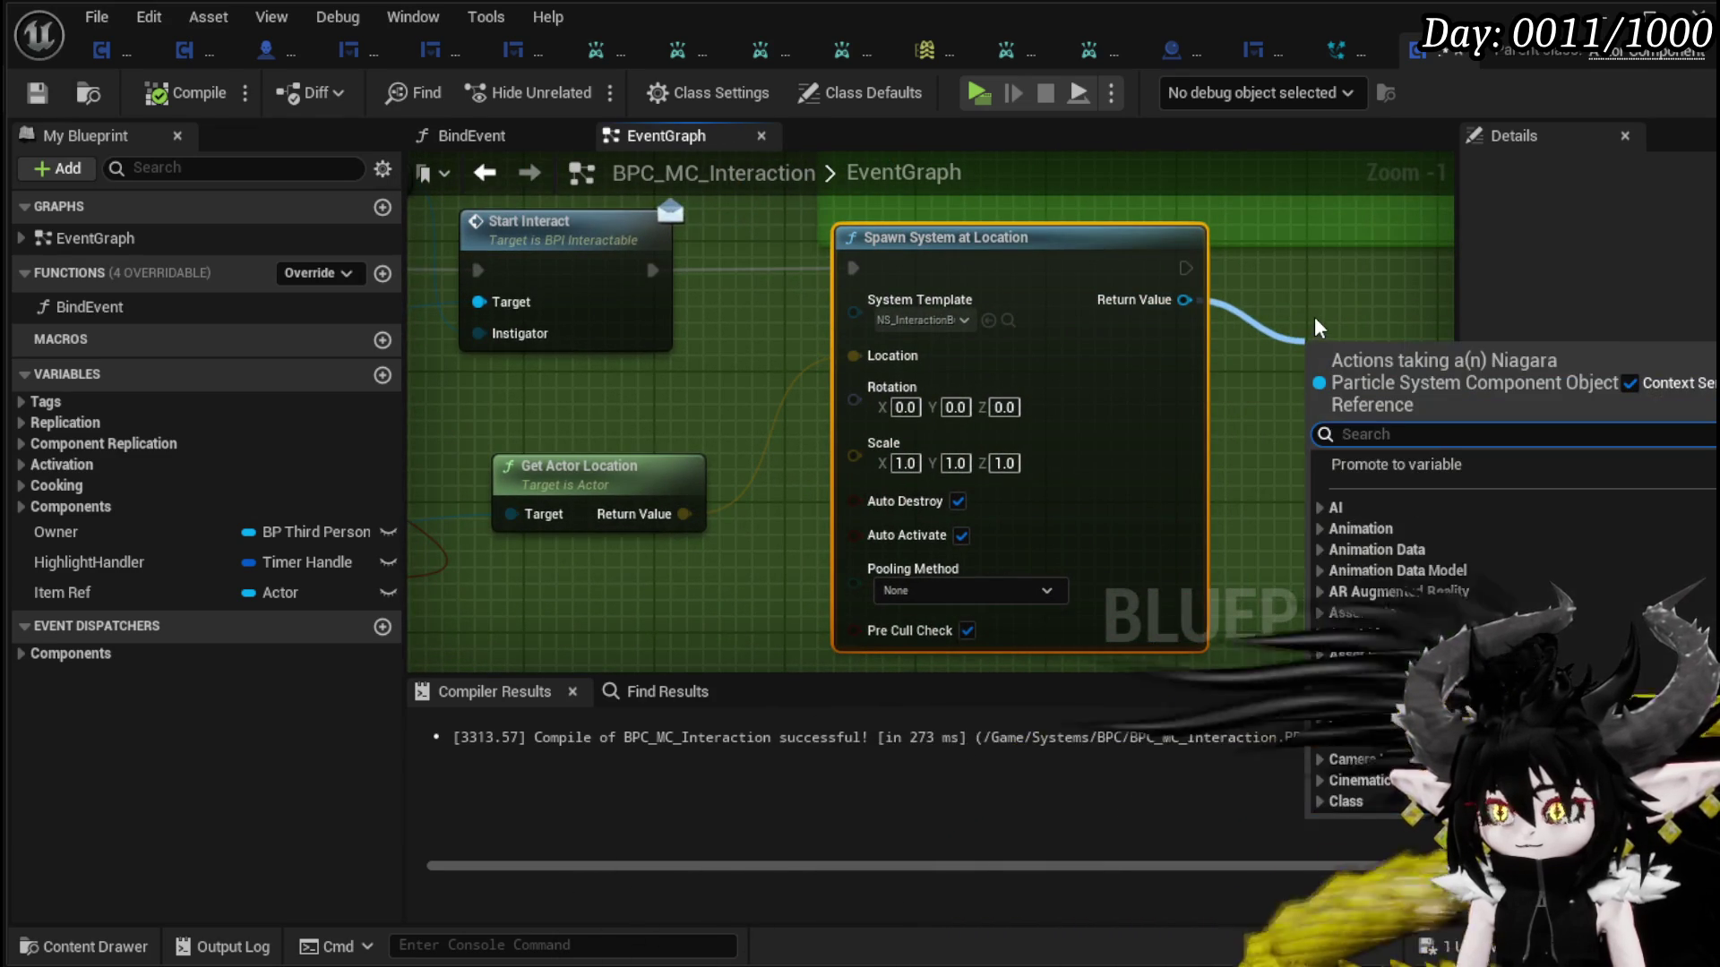
# - Deactivate the spawned effect from the Branch's False output and compile the Blueprint
pyautogui.write('Deac')
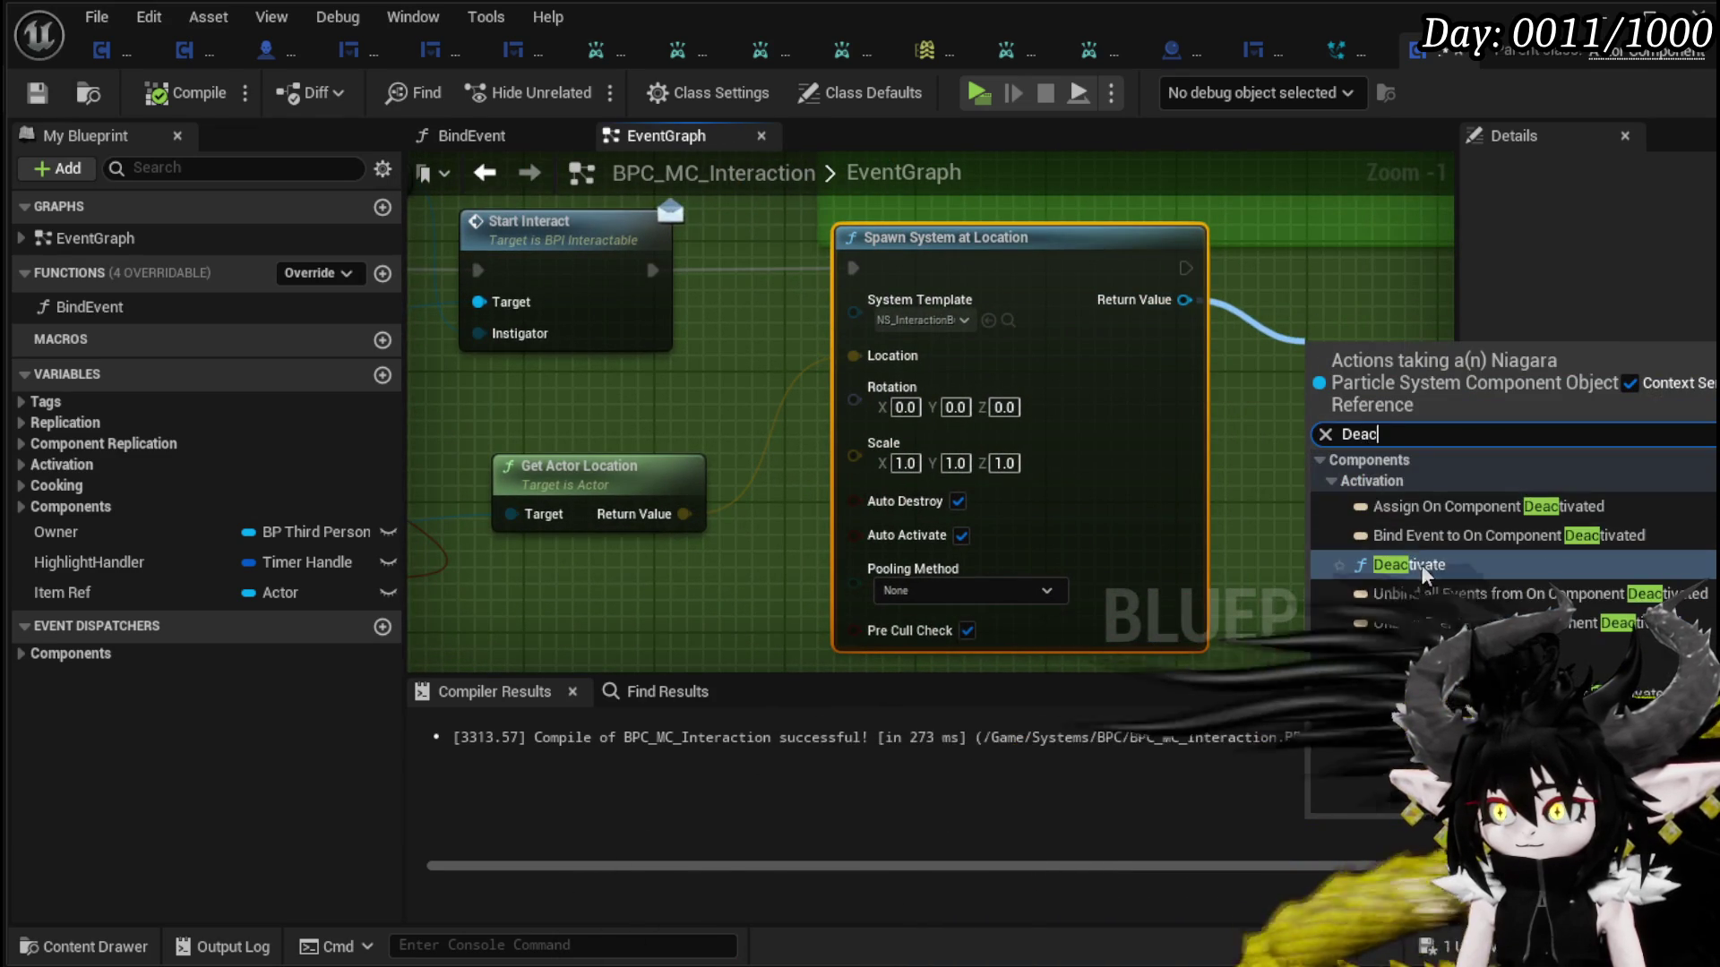
pyautogui.click(1421, 565)
pyautogui.moveTo(1366, 350)
pyautogui.mouseDown()
pyautogui.moveTo(1155, 475)
pyautogui.moveTo(634, 591)
pyautogui.moveTo(936, 563)
pyautogui.mouseUp()
pyautogui.moveTo(664, 287)
pyautogui.mouseDown()
pyautogui.moveTo(932, 464)
pyautogui.moveTo(941, 446)
pyautogui.mouseUp()
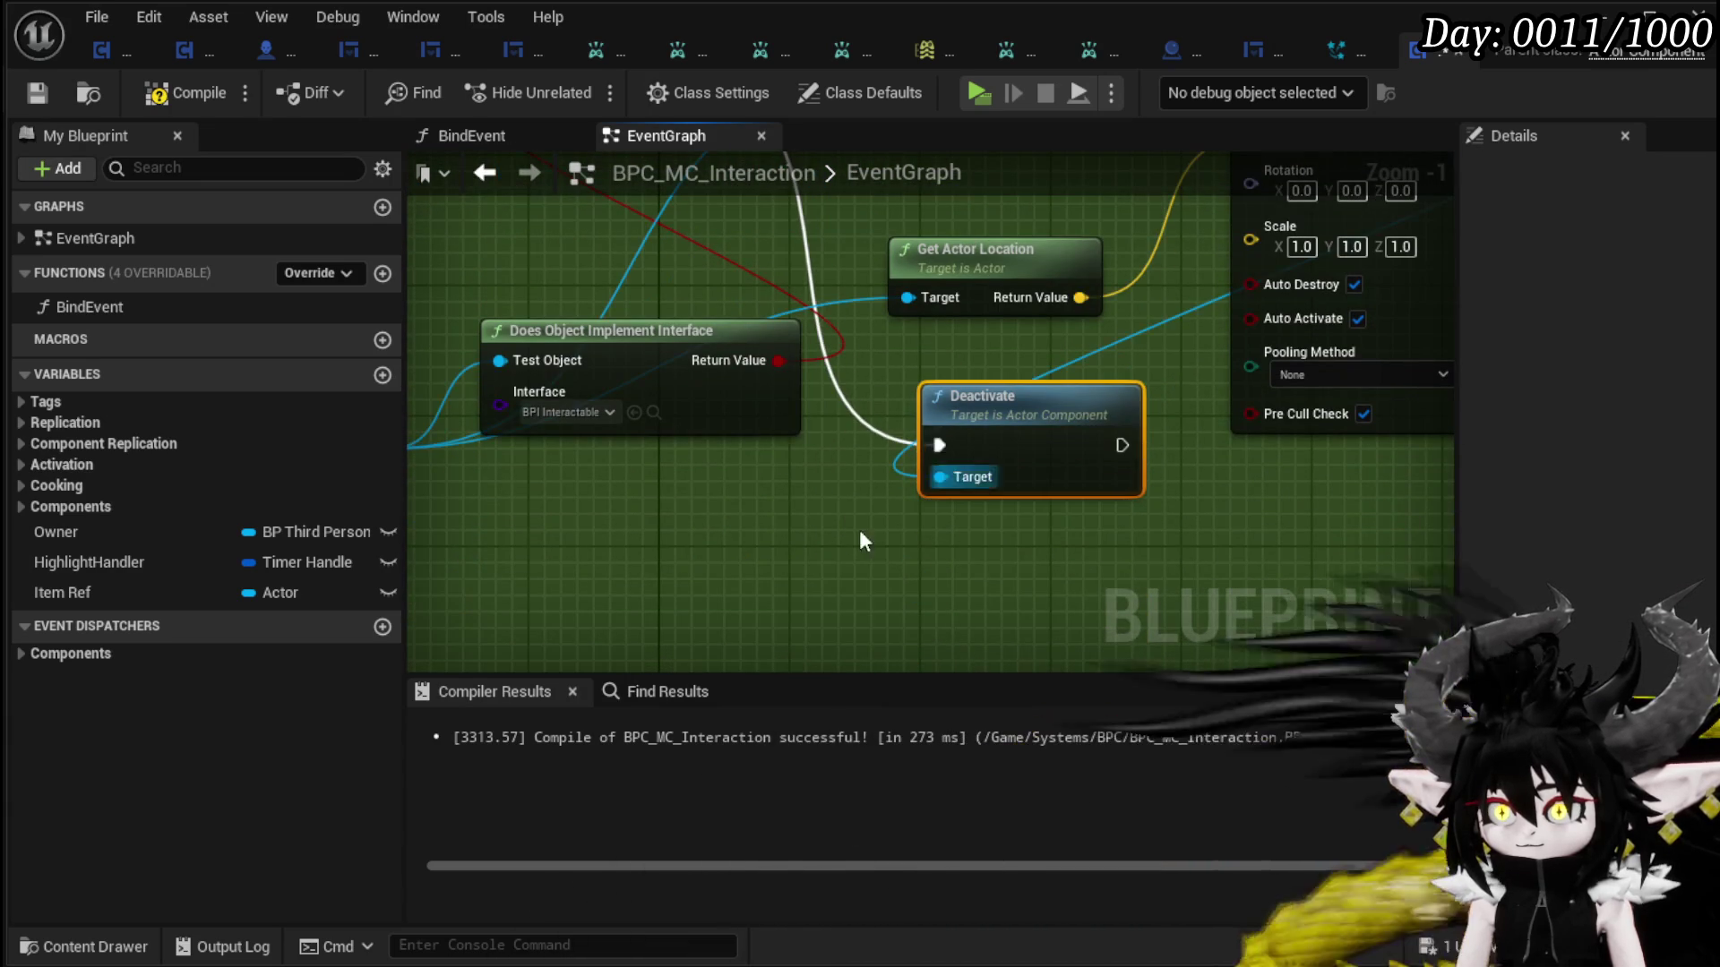
pyautogui.click(35, 93)
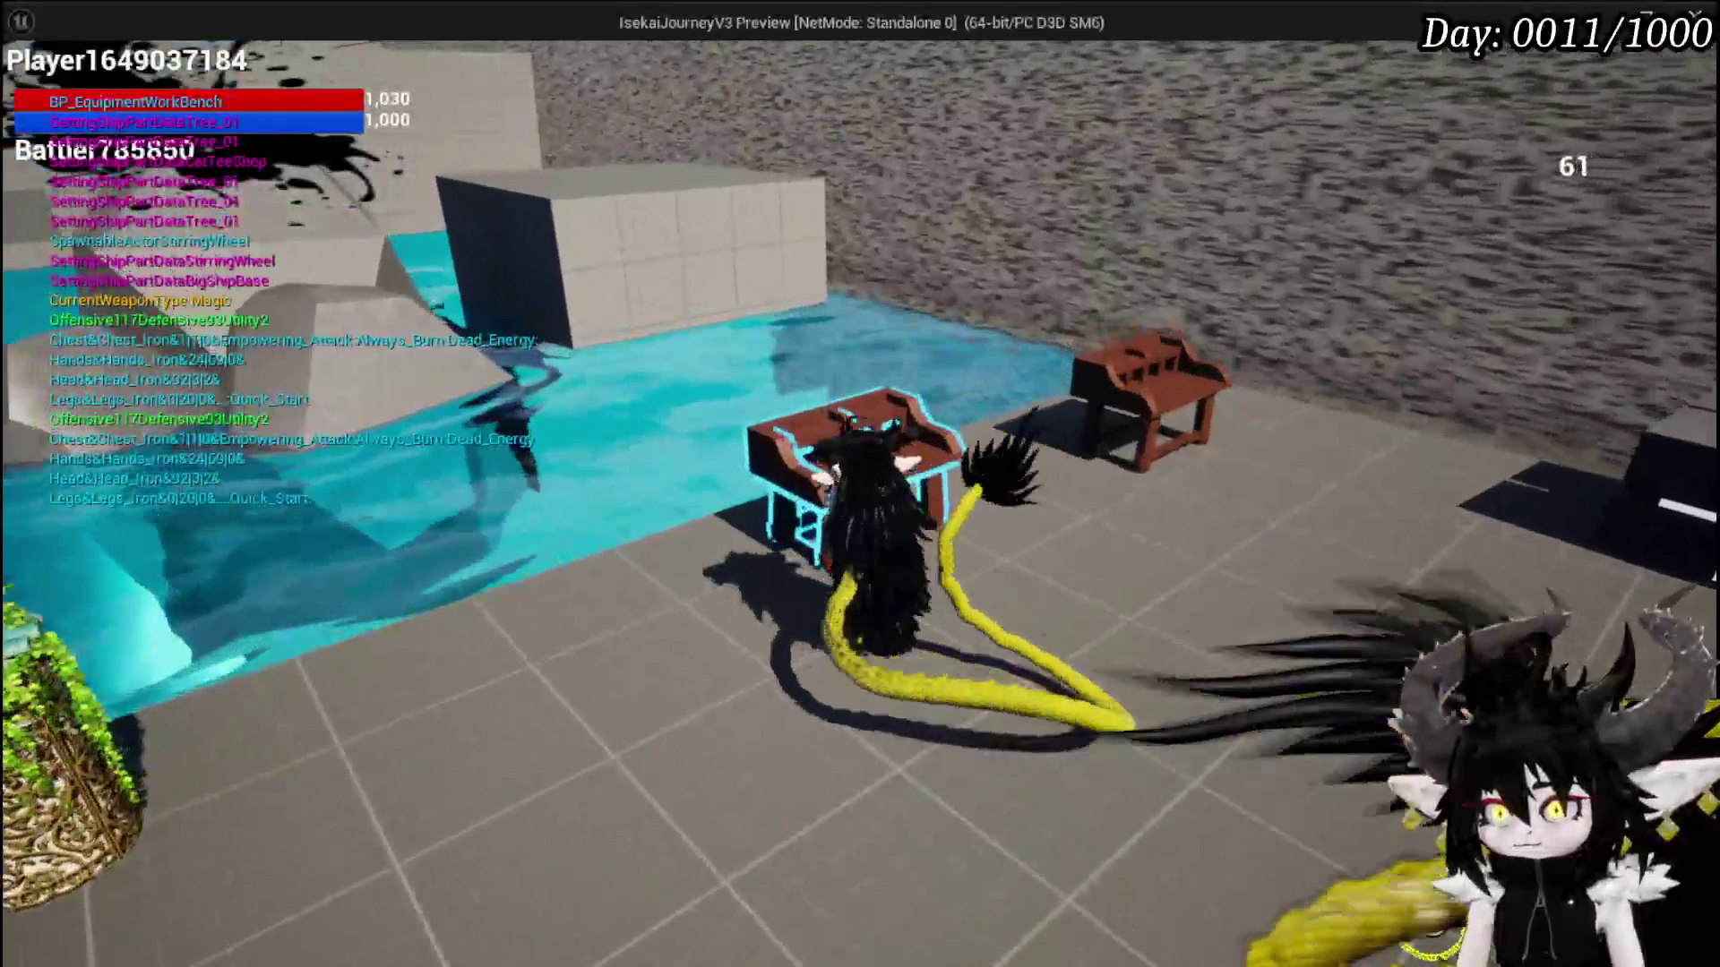
# - Walk the character up to the workbench to check its outline, then stop the play session
pyautogui.press('e')
pyautogui.press('e')
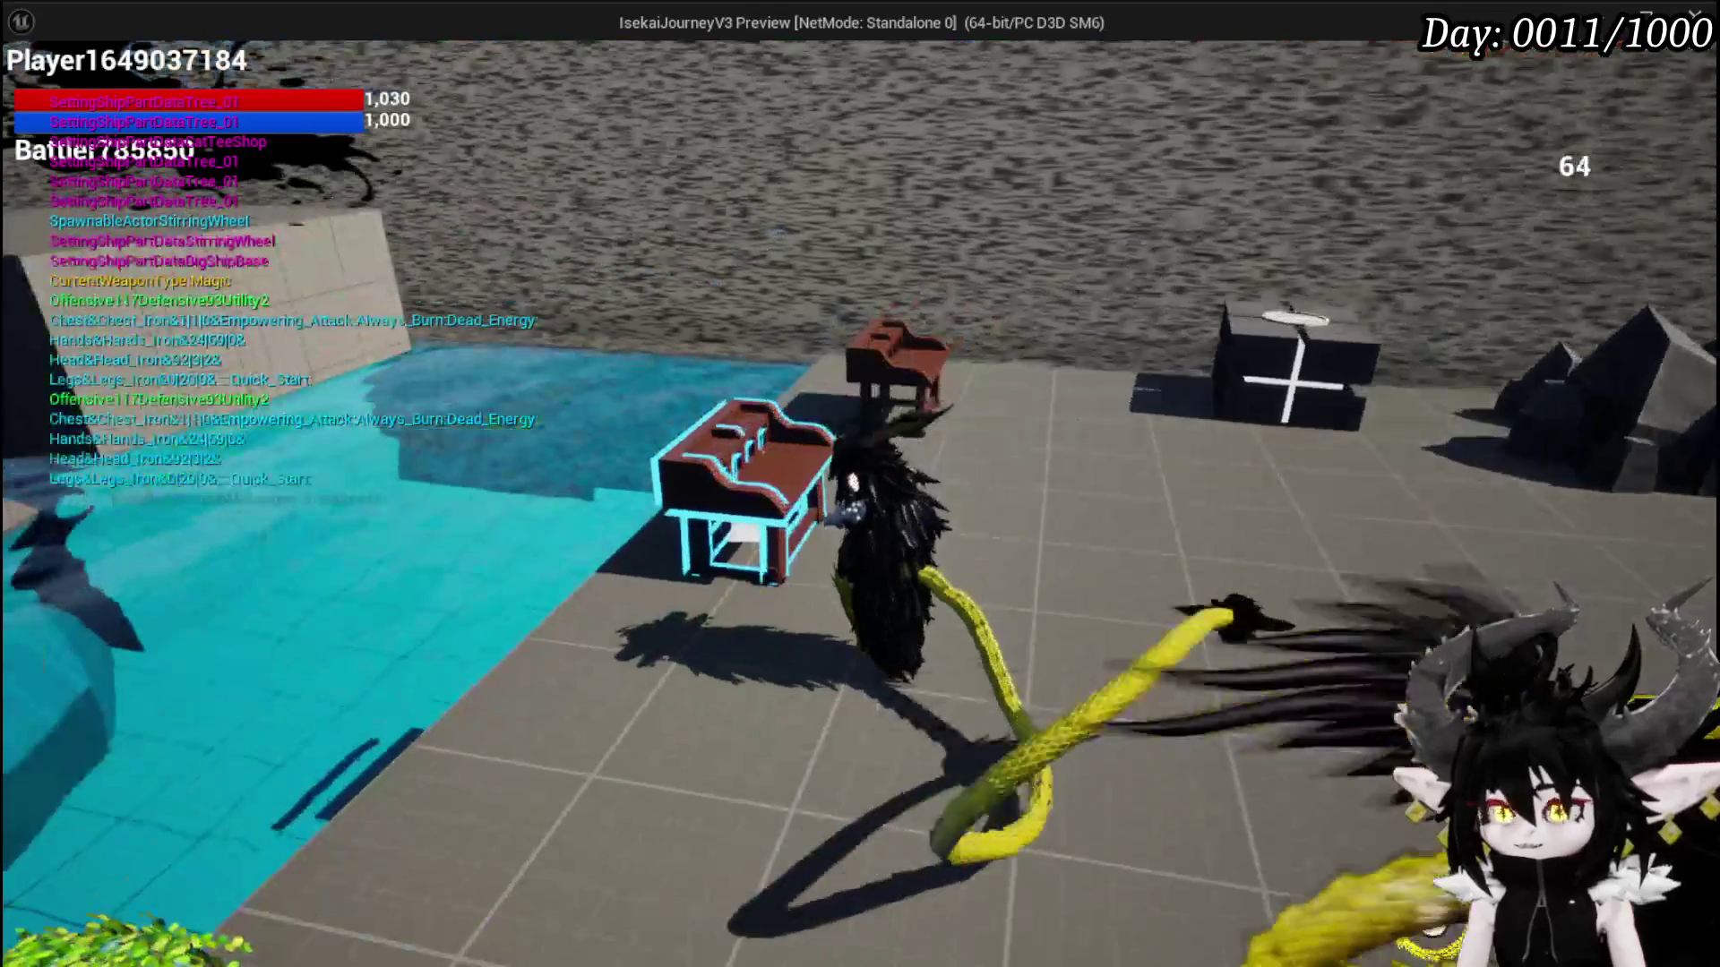
pyautogui.press('w')
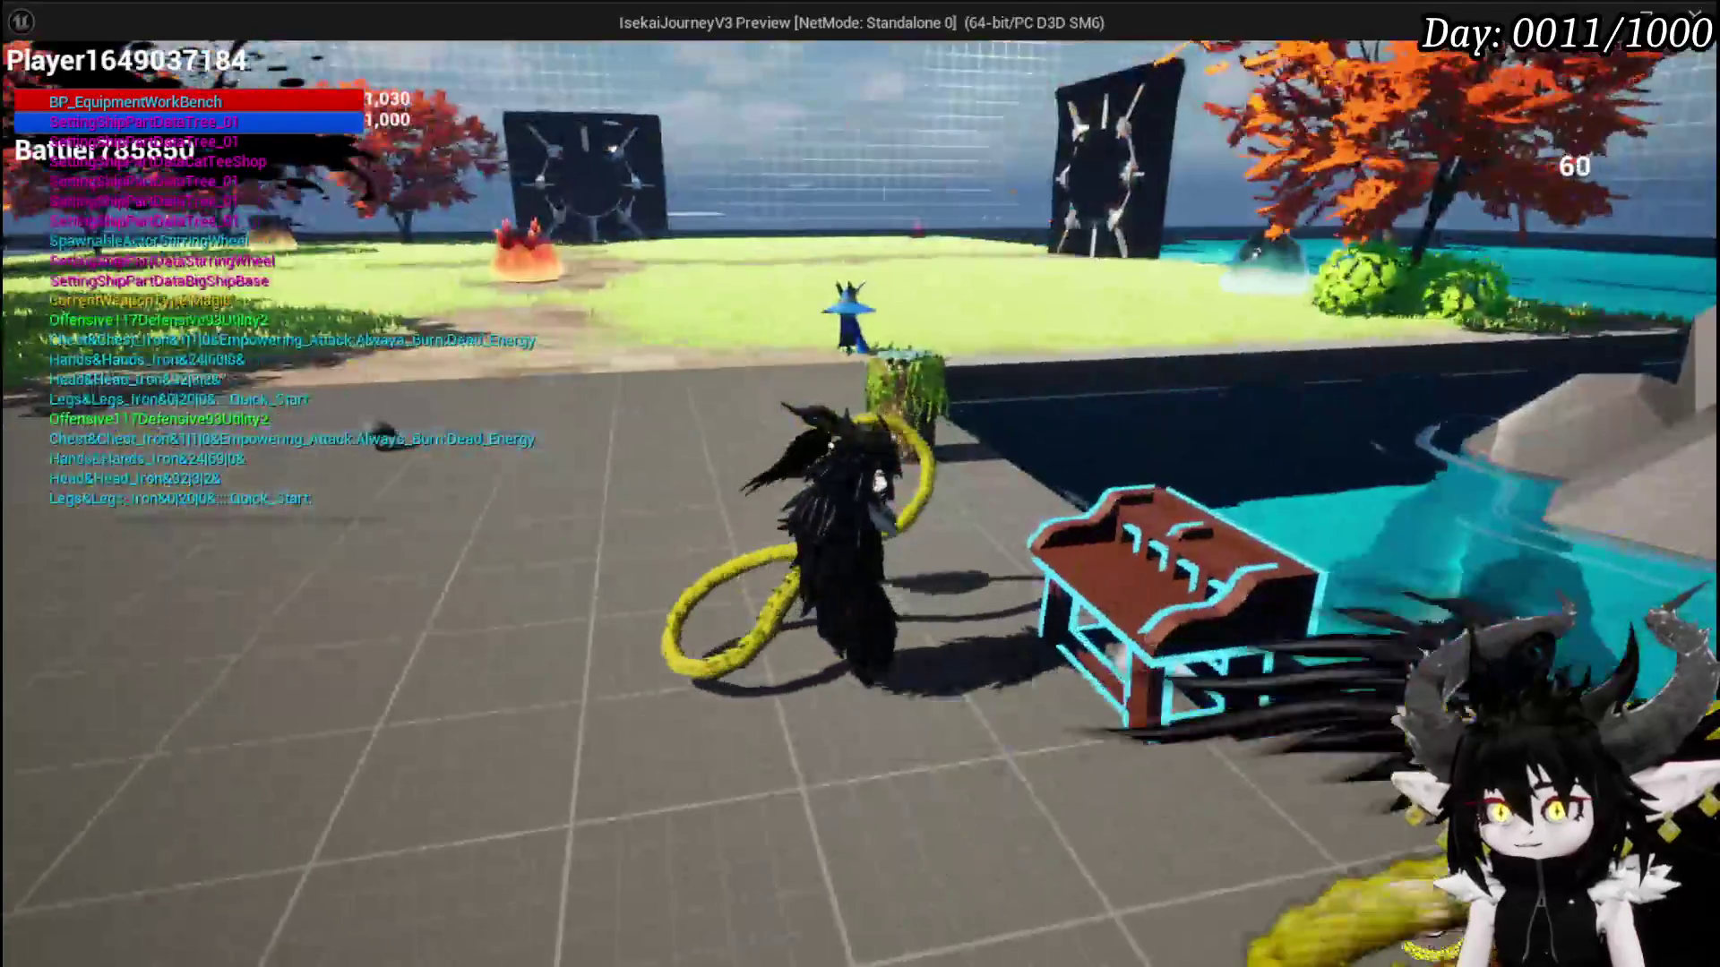
pyautogui.press('Escape')
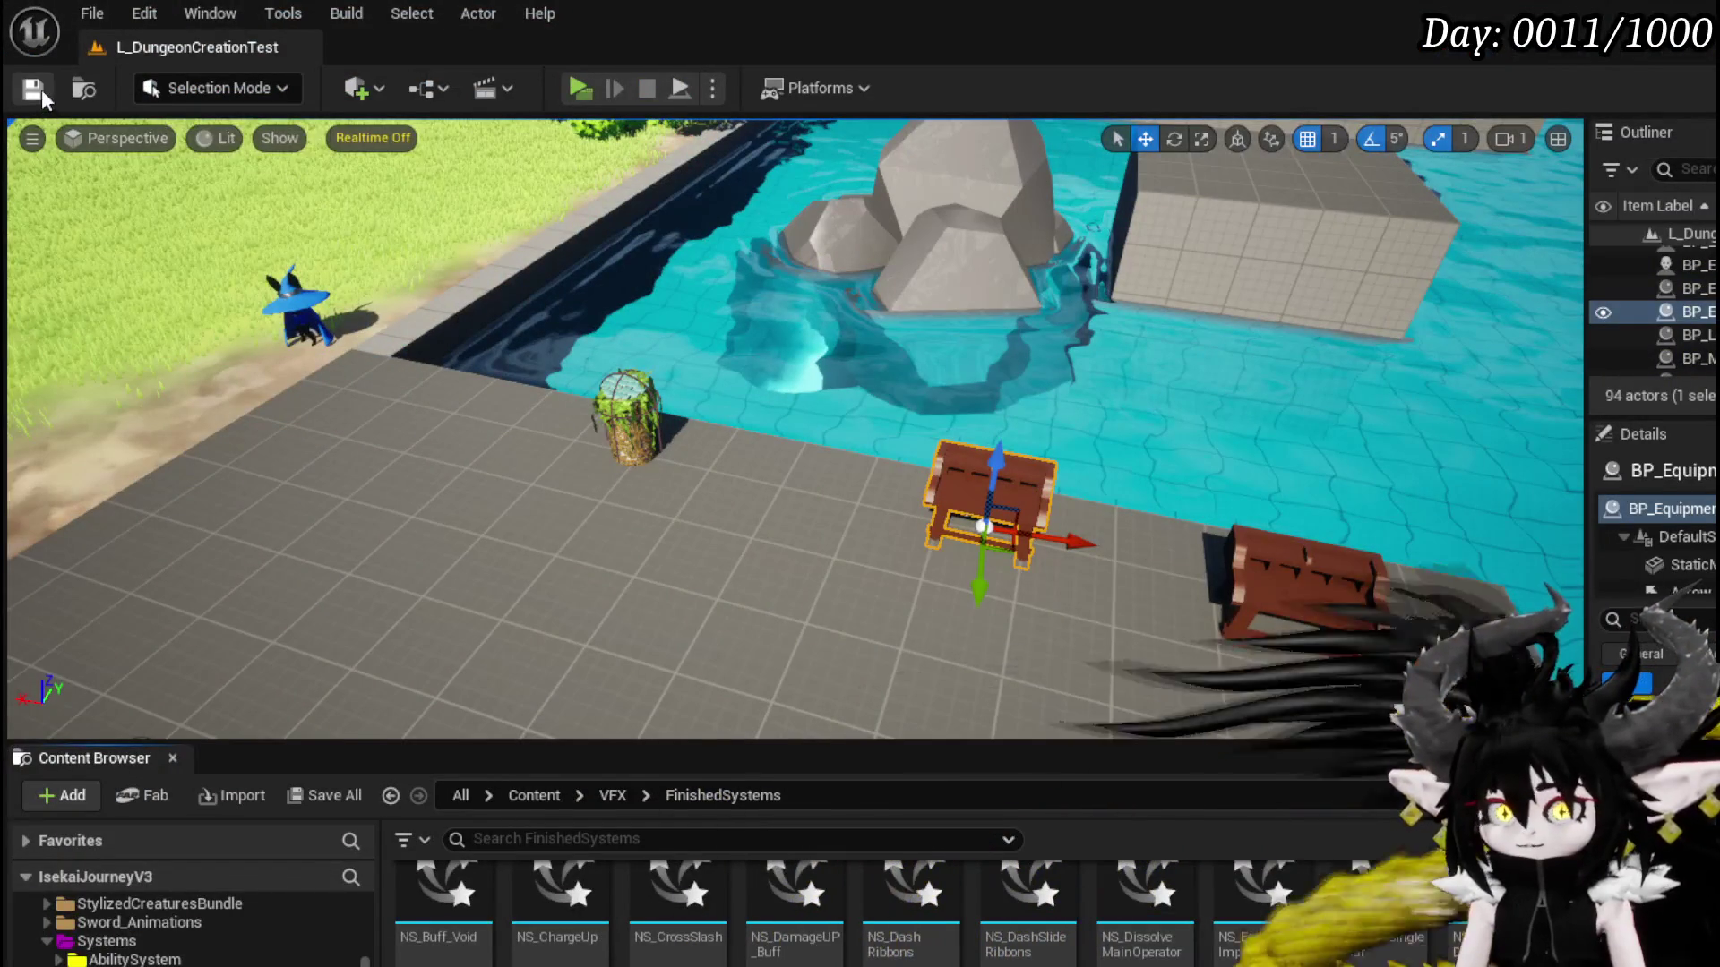
# - Save the level and delete the Get Actor Location, Deactivate and Spawn System nodes from the trace logic
pyautogui.click(43, 94)
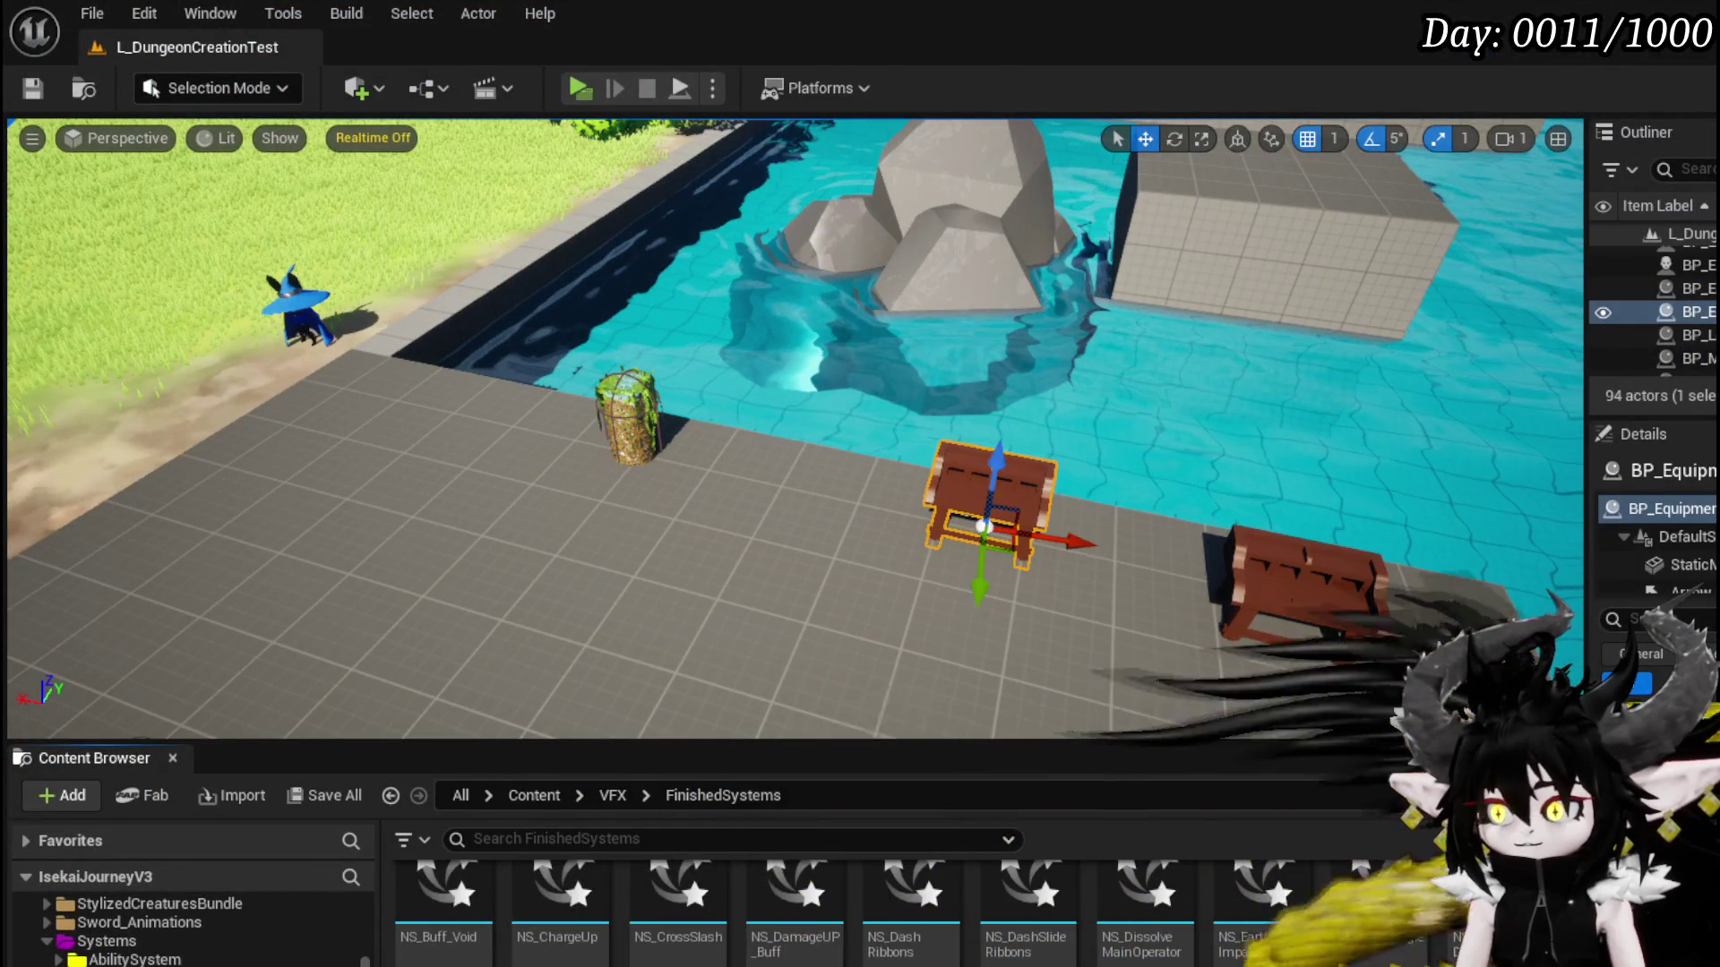
pyautogui.scroll(-3, 707, 536)
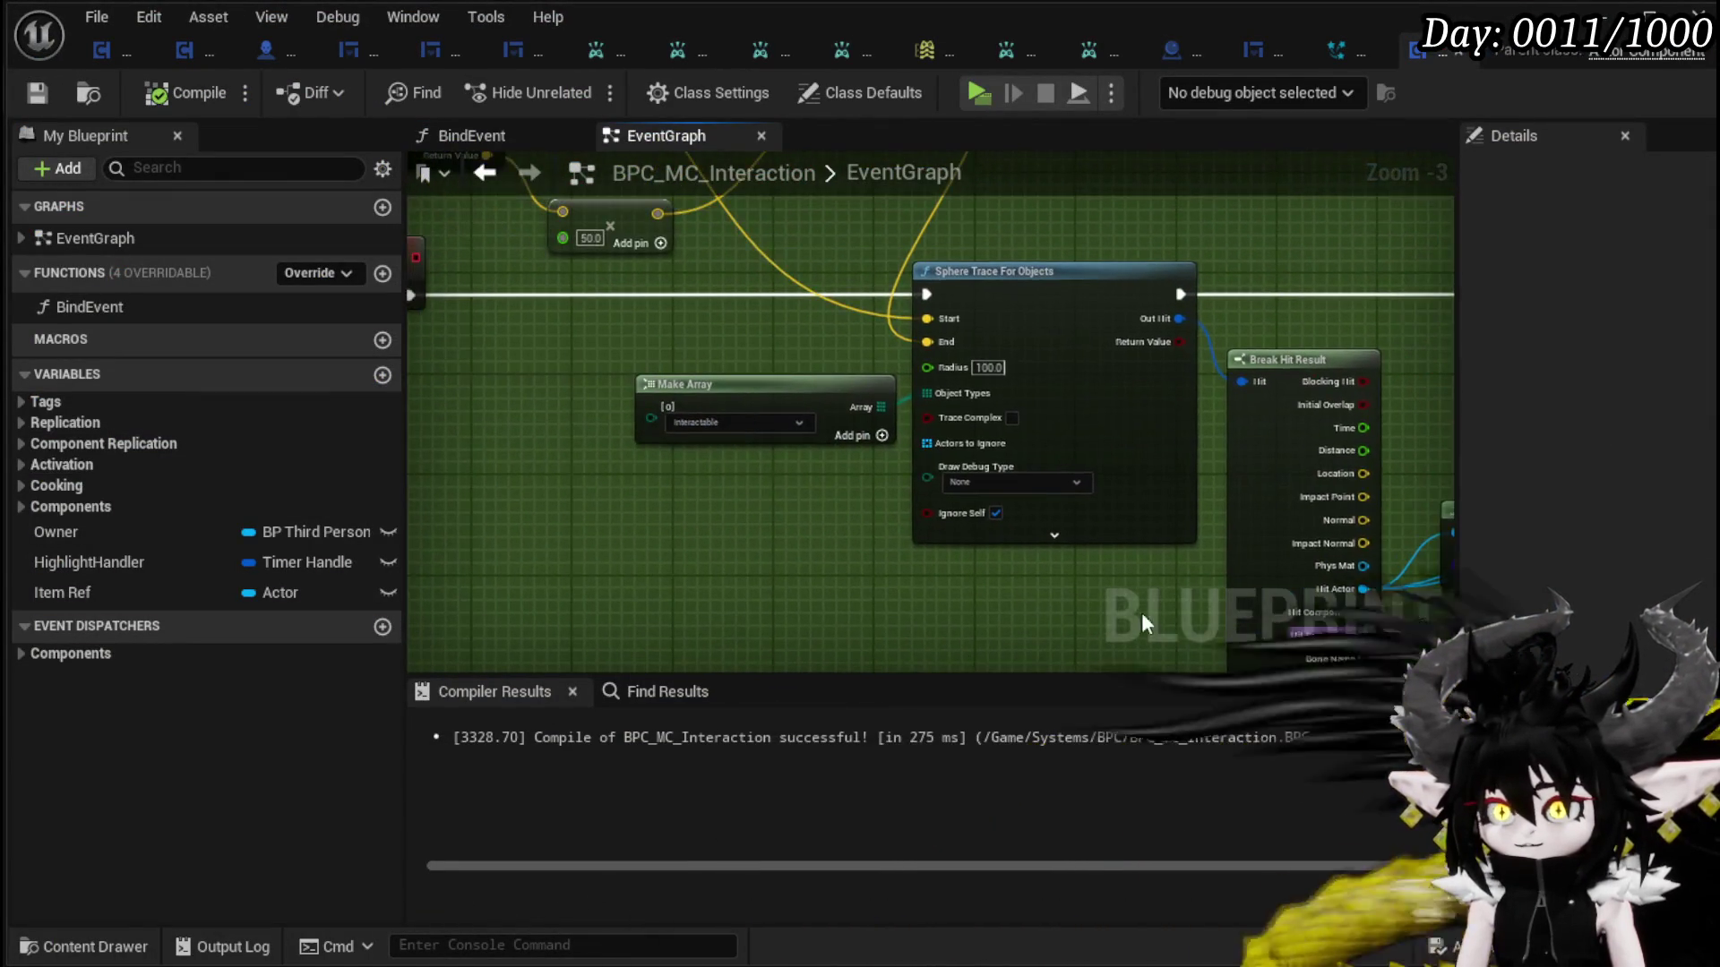
pyautogui.moveTo(668, 543)
pyautogui.mouseDown()
pyautogui.moveTo(1006, 587)
pyautogui.moveTo(1012, 627)
pyautogui.moveTo(824, 481)
pyautogui.moveTo(524, 483)
pyautogui.mouseUp()
pyautogui.moveTo(785, 577); pyautogui.dragTo(672, 637)
pyautogui.moveTo(663, 627); pyautogui.dragTo(1136, 358)
pyautogui.moveTo(824, 509)
pyautogui.mouseDown()
pyautogui.moveTo(960, 613)
pyautogui.moveTo(836, 491)
pyautogui.moveTo(1139, 577)
pyautogui.mouseUp()
pyautogui.press('Delete')
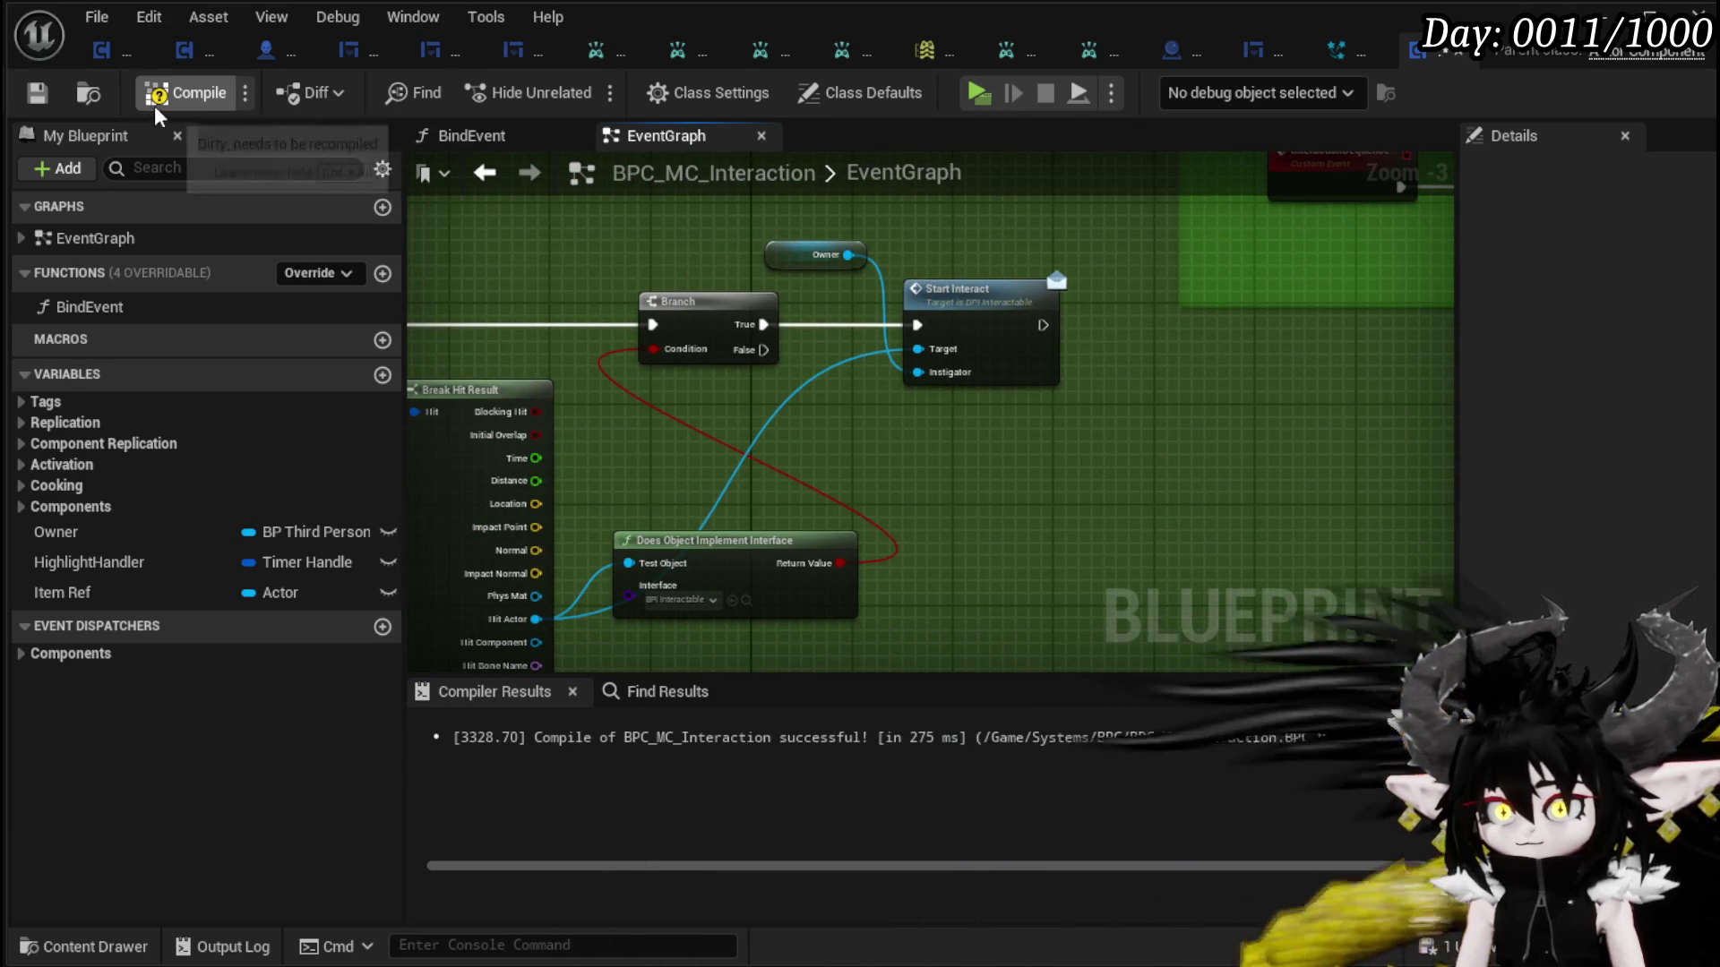
# - Recompile BPC_MC_Interaction and frame the whole commented trace section
pyautogui.click(143, 97)
pyautogui.scroll(-3, 837, 396)
pyautogui.scroll(4, 968, 387)
pyautogui.moveTo(968, 394); pyautogui.dragTo(1150, 413)
pyautogui.scroll(-5, 1150, 413)
pyautogui.moveTo(807, 358)
pyautogui.mouseDown()
pyautogui.moveTo(1365, 321)
pyautogui.moveTo(1132, 212)
pyautogui.moveTo(1132, 267)
pyautogui.mouseUp()
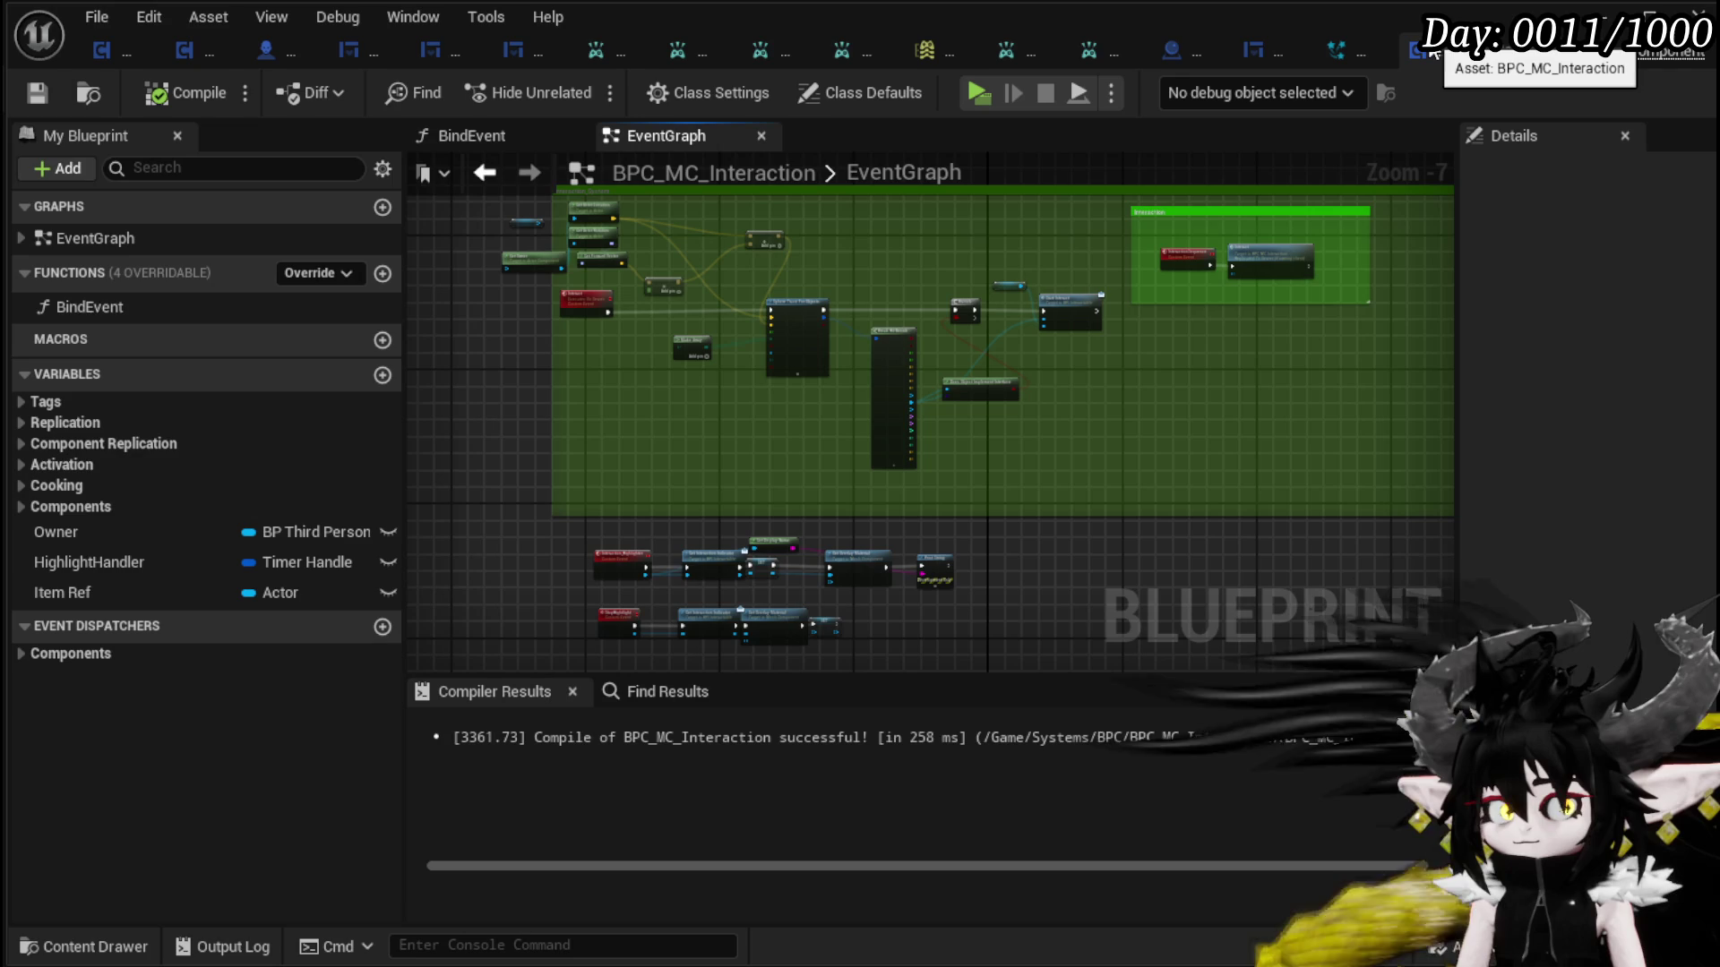
pyautogui.scroll(5, 1148, 353)
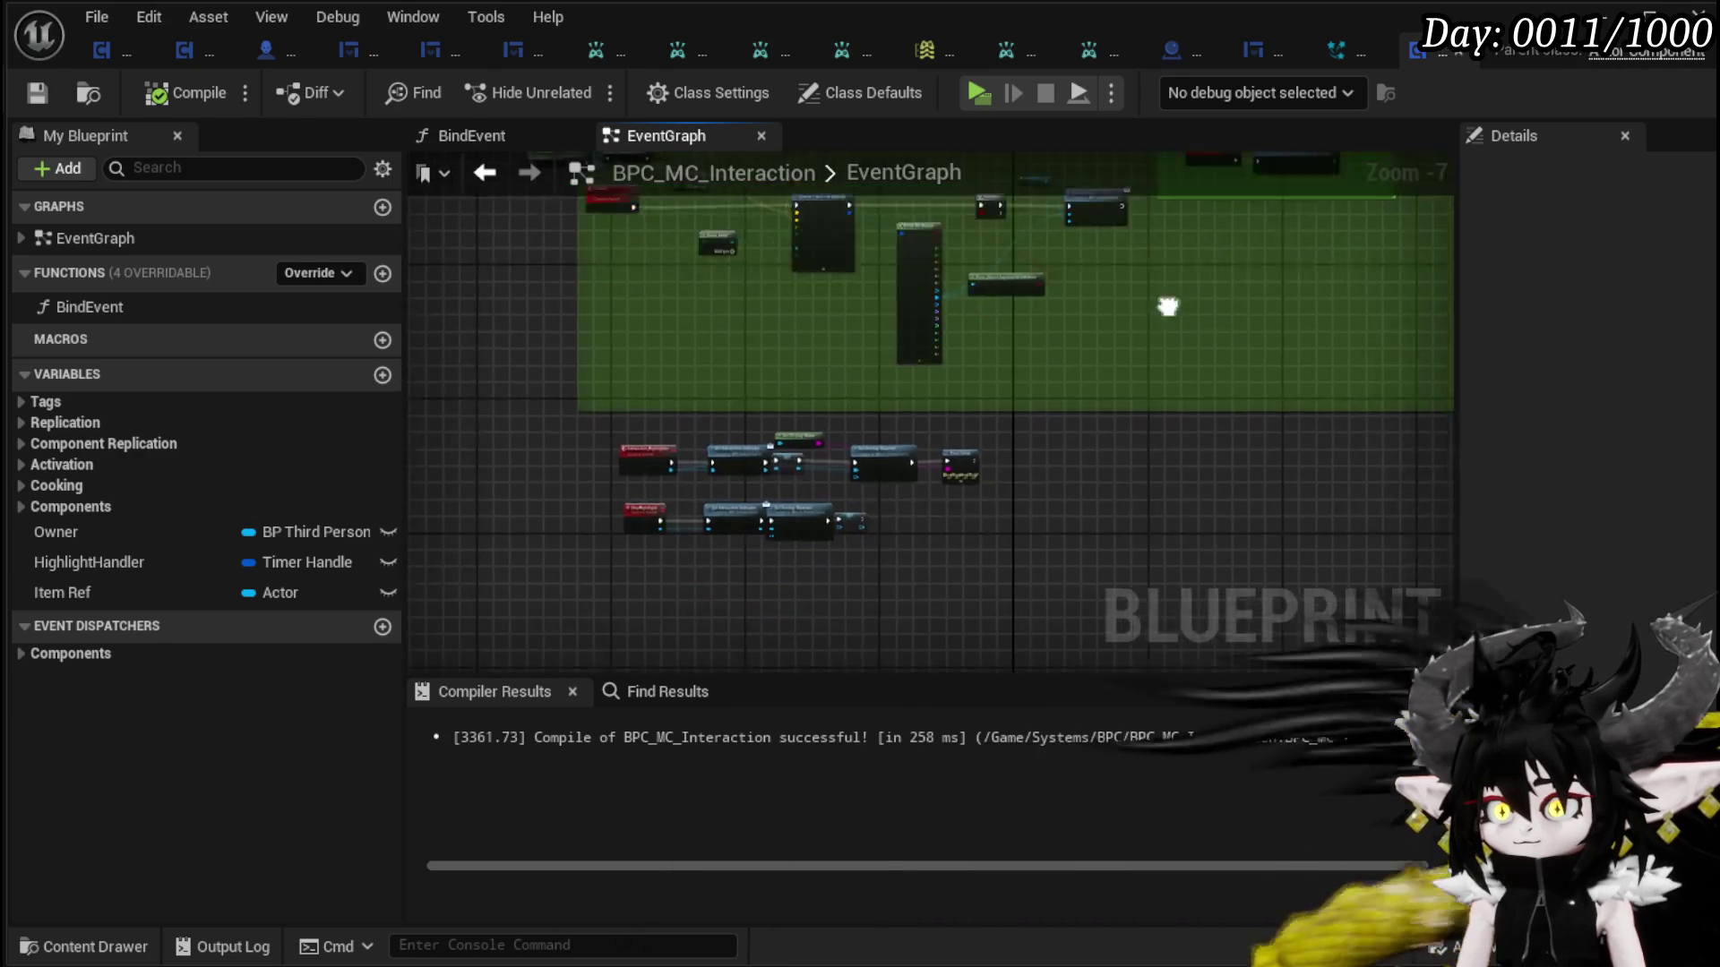
# - Place the Spawn System at Location node after Print String in the highlight event chain
pyautogui.moveTo(803, 292)
pyautogui.mouseDown()
pyautogui.moveTo(822, 257)
pyautogui.moveTo(917, 218)
pyautogui.moveTo(510, 222)
pyautogui.moveTo(985, 227)
pyautogui.moveTo(899, 215)
pyautogui.moveTo(895, 162)
pyautogui.mouseUp()
pyautogui.scroll(-2, 561, 604)
pyautogui.moveTo(1162, 469); pyautogui.dragTo(1164, 469)
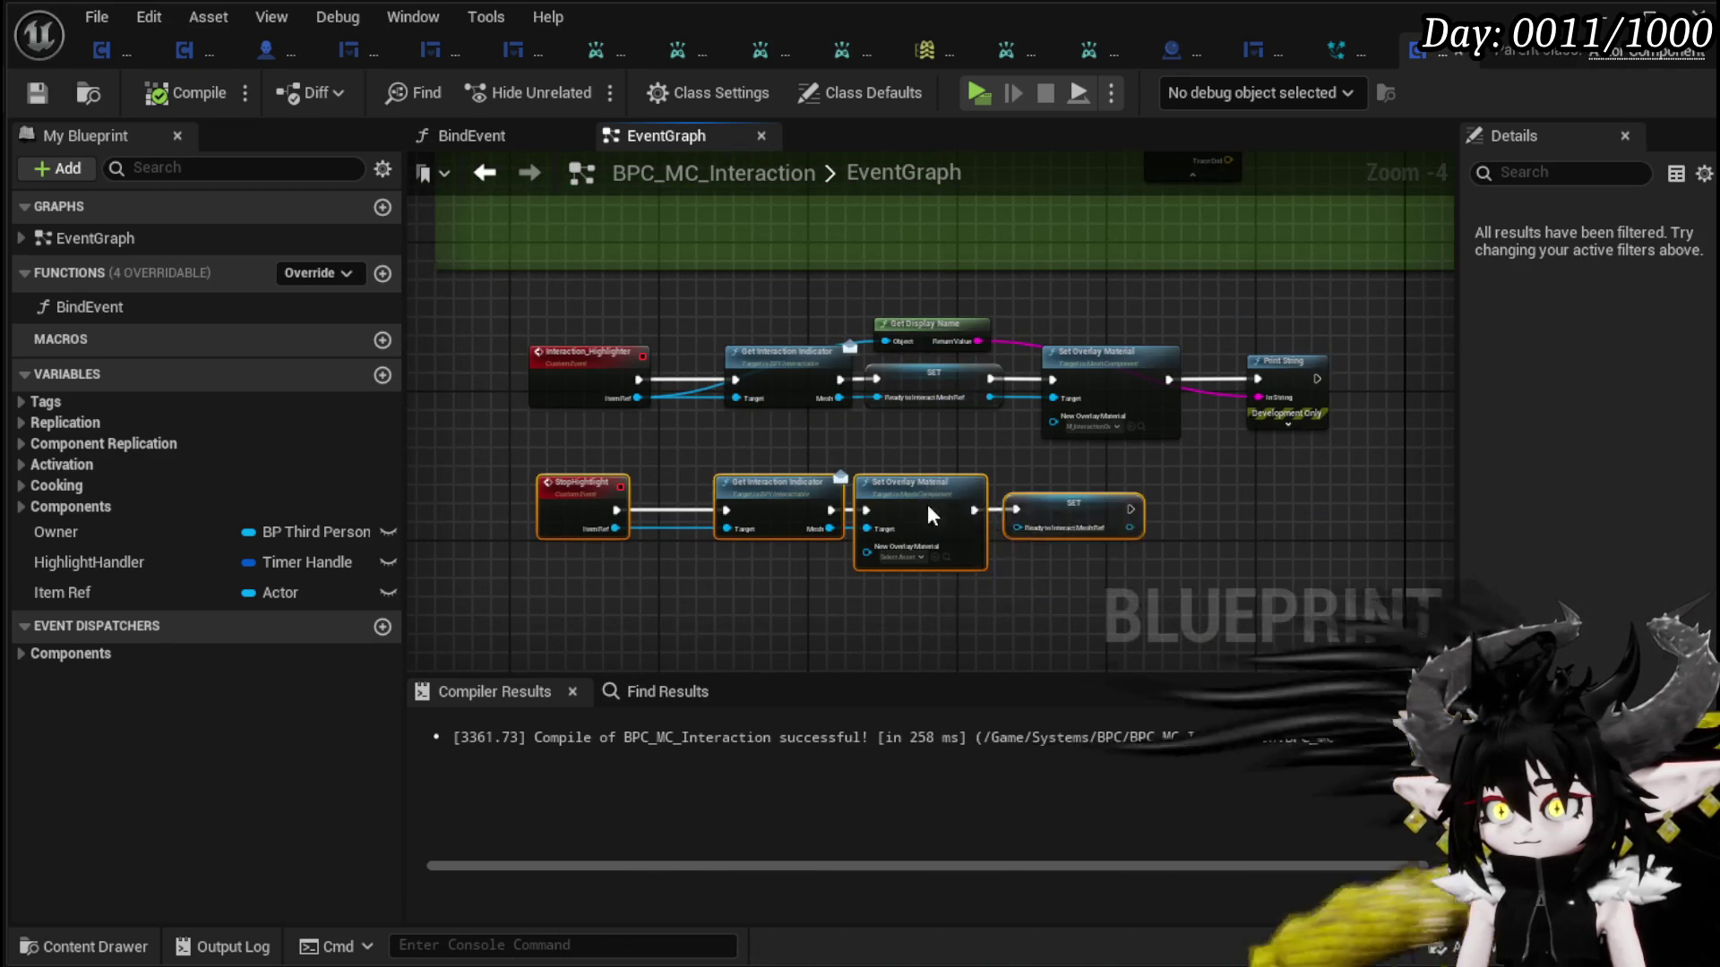
pyautogui.scroll(2, 932, 537)
pyautogui.scroll(1, 788, 461)
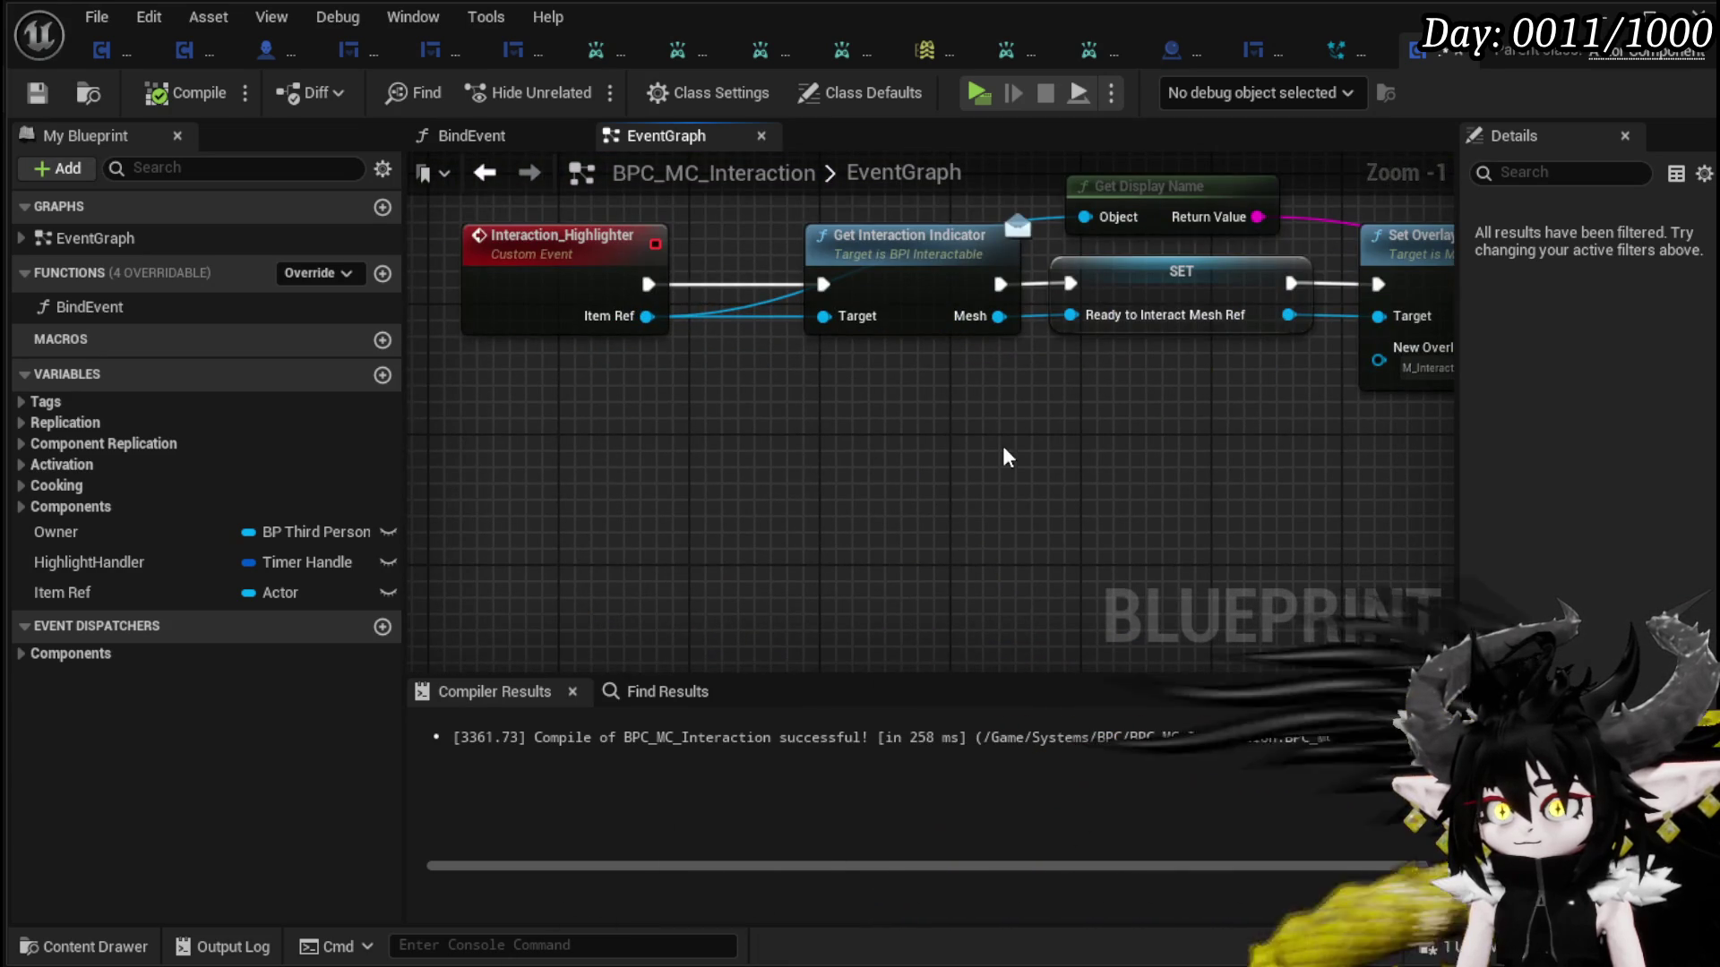
pyautogui.moveTo(1120, 460); pyautogui.dragTo(335, 424)
pyautogui.moveTo(1141, 419)
pyautogui.mouseDown()
pyautogui.moveTo(825, 465)
pyautogui.moveTo(851, 465)
pyautogui.moveTo(768, 274)
pyautogui.moveTo(878, 307)
pyautogui.moveTo(985, 266)
pyautogui.moveTo(1035, 269)
pyautogui.moveTo(1077, 425)
pyautogui.moveTo(672, 365)
pyautogui.moveTo(734, 357)
pyautogui.moveTo(825, 434)
pyautogui.moveTo(841, 333)
pyautogui.moveTo(999, 428)
pyautogui.moveTo(865, 387)
pyautogui.mouseUp()
pyautogui.scroll(-1, 1078, 425)
# - Wire Item Ref into Get Actor Location's Target and check the Deactivate node in StopHighlight
pyautogui.moveTo(473, 330)
pyautogui.mouseDown()
pyautogui.moveTo(1433, 591)
pyautogui.moveTo(1202, 511)
pyautogui.mouseUp()
pyautogui.scroll(-2, 840, 413)
pyautogui.moveTo(926, 597)
pyautogui.mouseDown()
pyautogui.moveTo(971, 394)
pyautogui.moveTo(1062, 452)
pyautogui.moveTo(1062, 434)
pyautogui.moveTo(1072, 505)
pyautogui.moveTo(1243, 354)
pyautogui.moveTo(1259, 309)
pyautogui.moveTo(1209, 518)
pyautogui.moveTo(1207, 502)
pyautogui.mouseUp()
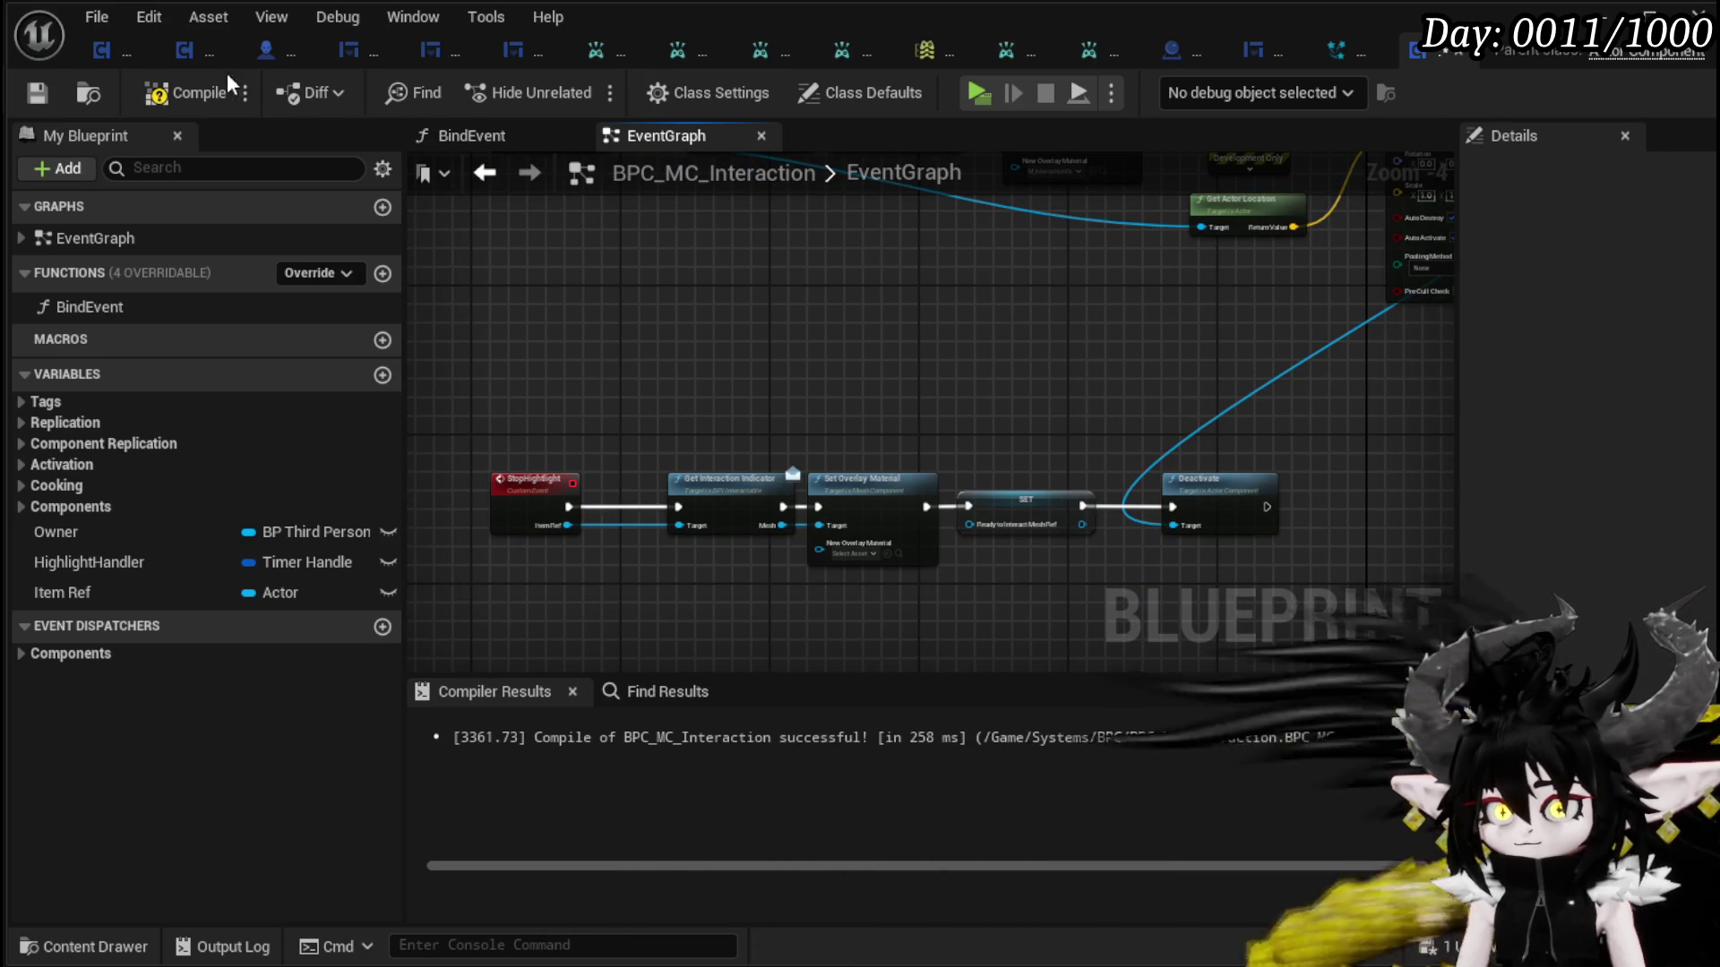
pyautogui.moveTo(1012, 436); pyautogui.dragTo(556, 588)
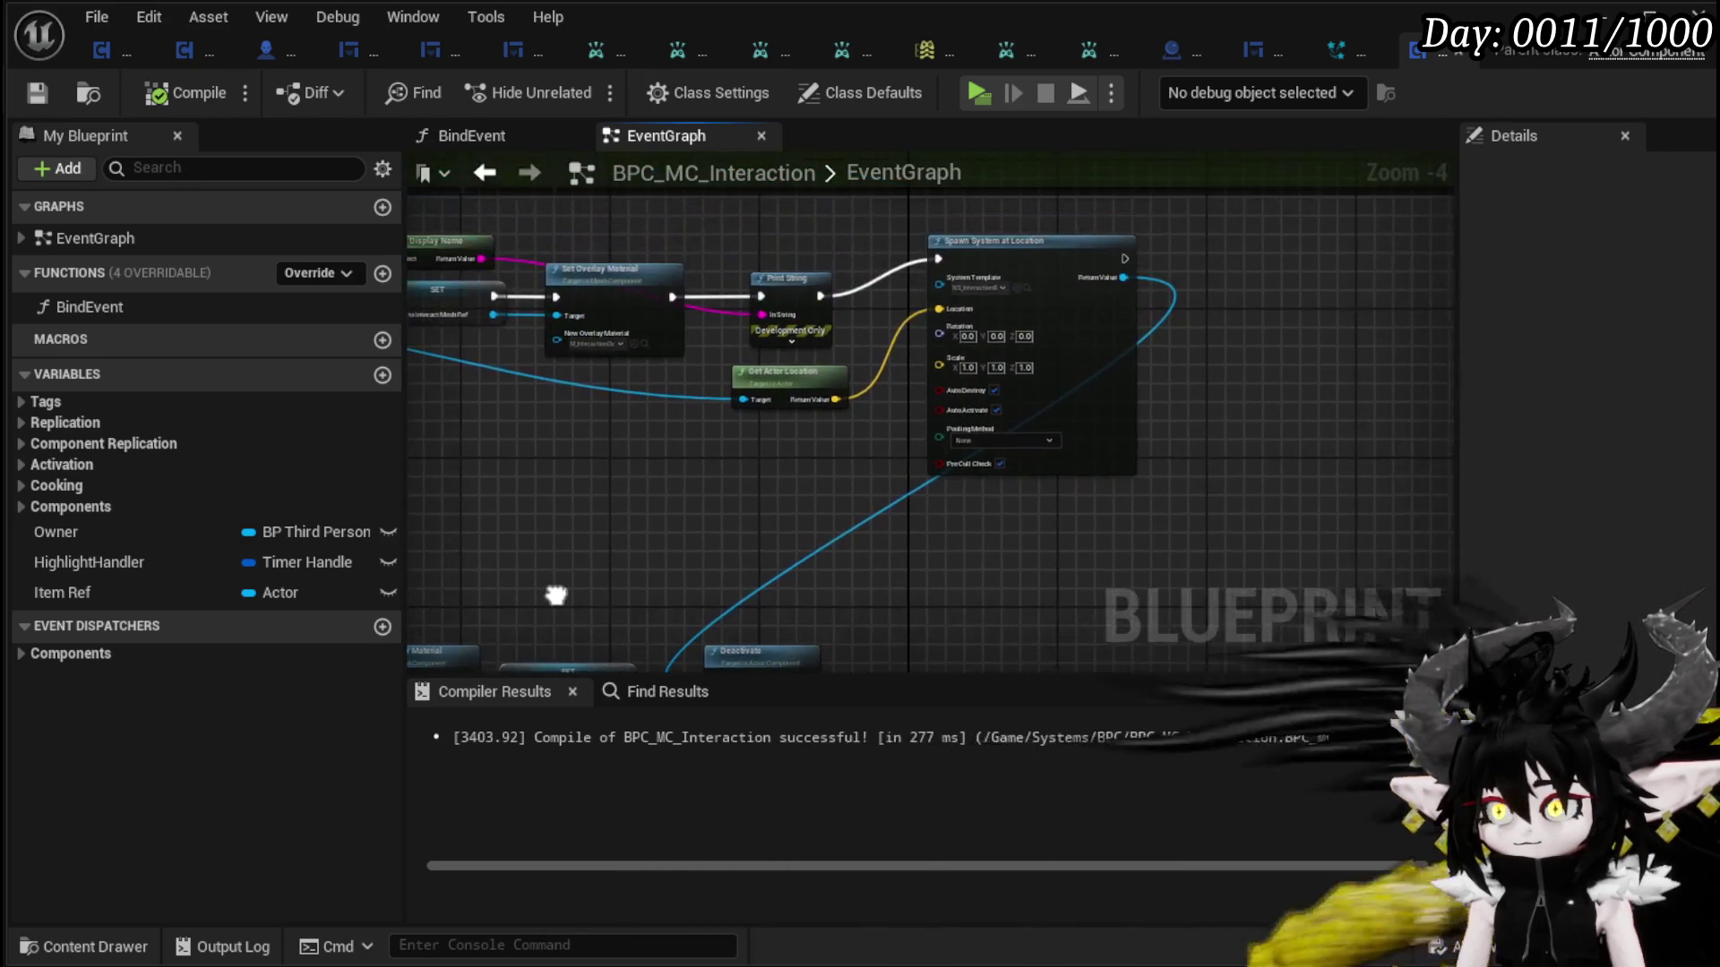
pyautogui.click(1344, 51)
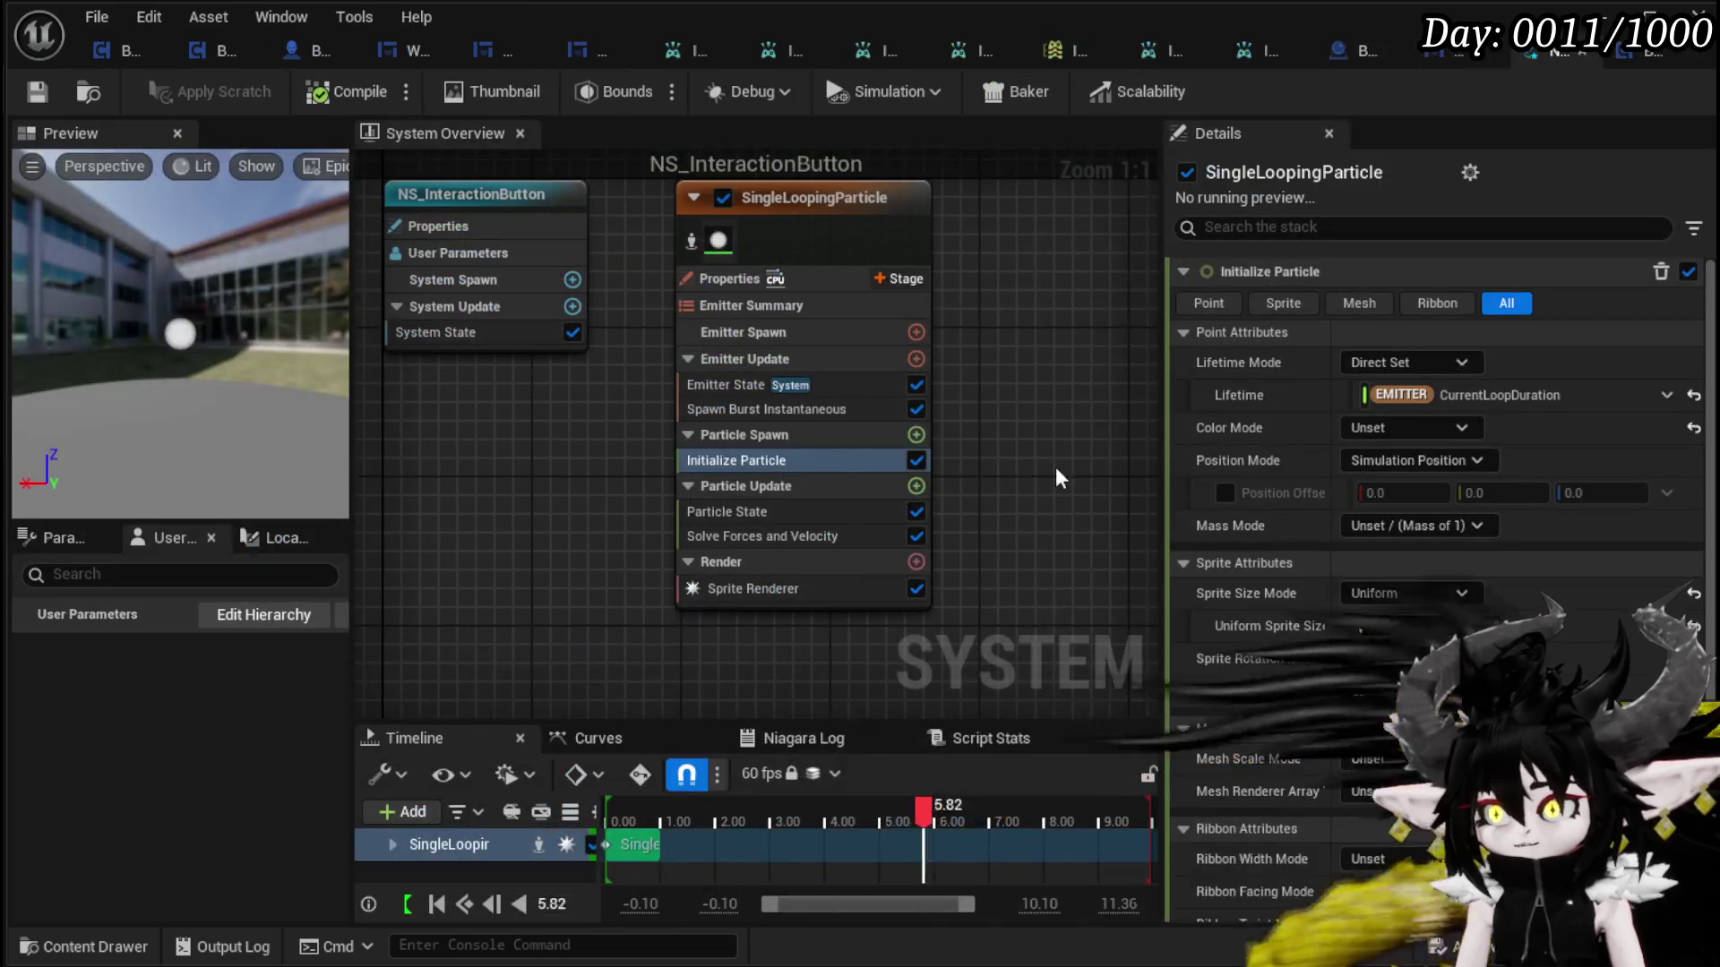
# - Enable Initialize Particle's Position Offset with Z 250 and save NS_InteractionButton
pyautogui.click(752, 409)
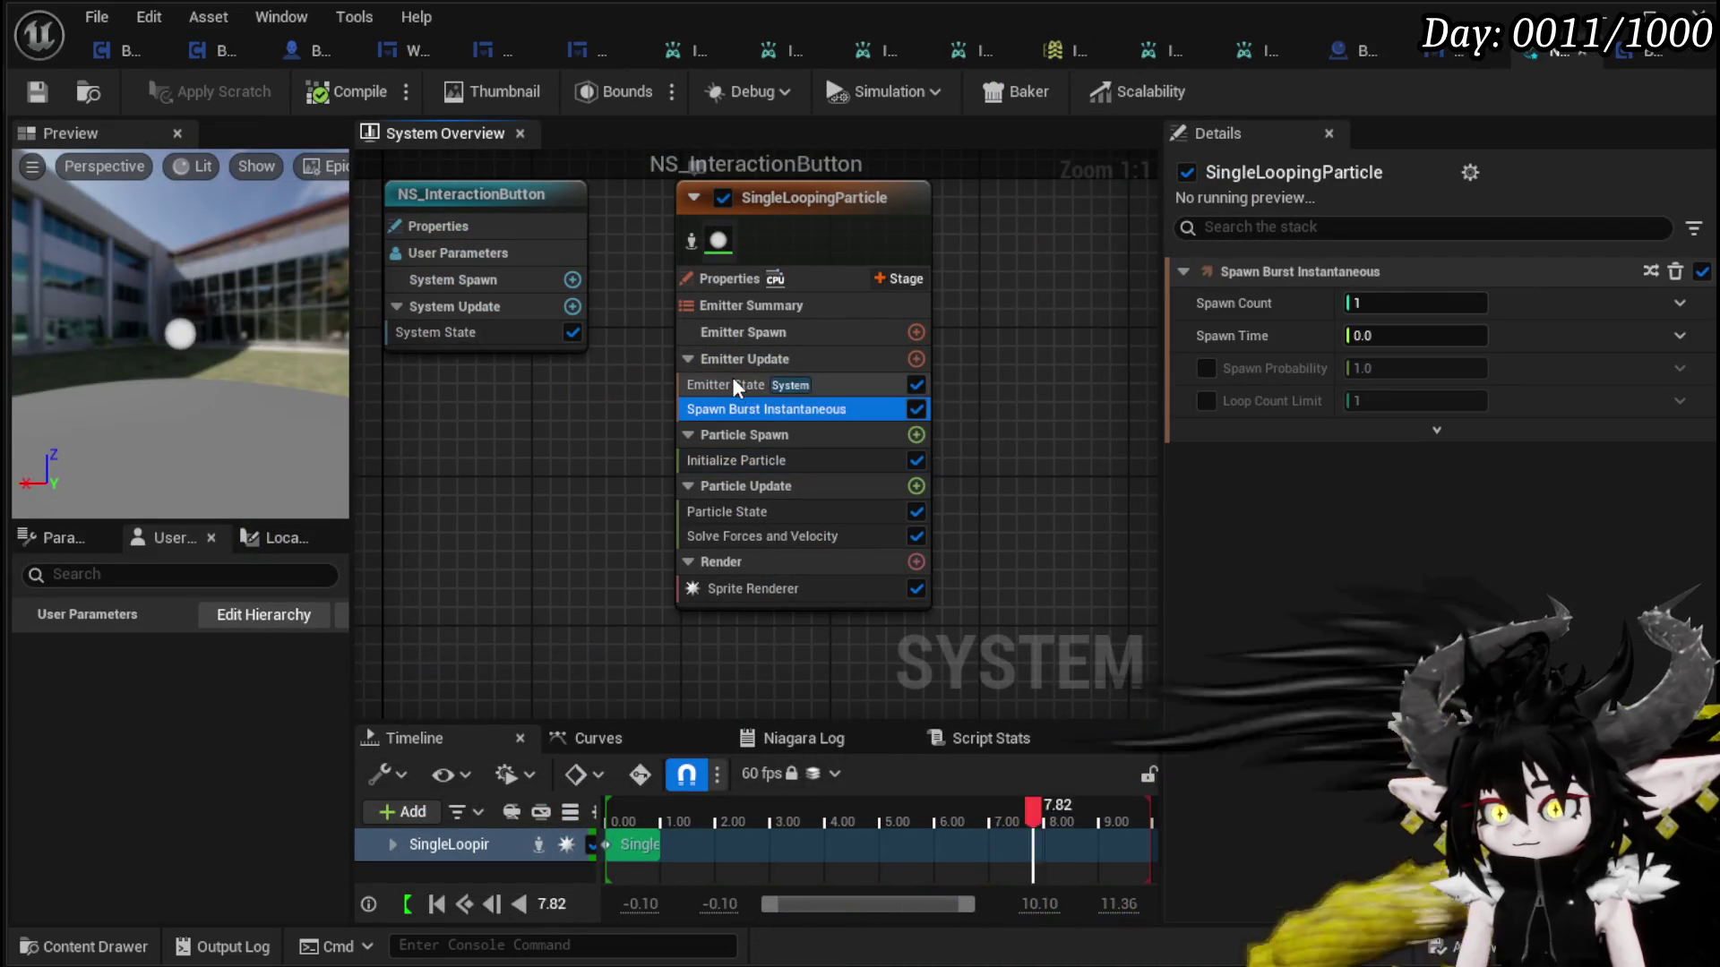
pyautogui.click(733, 380)
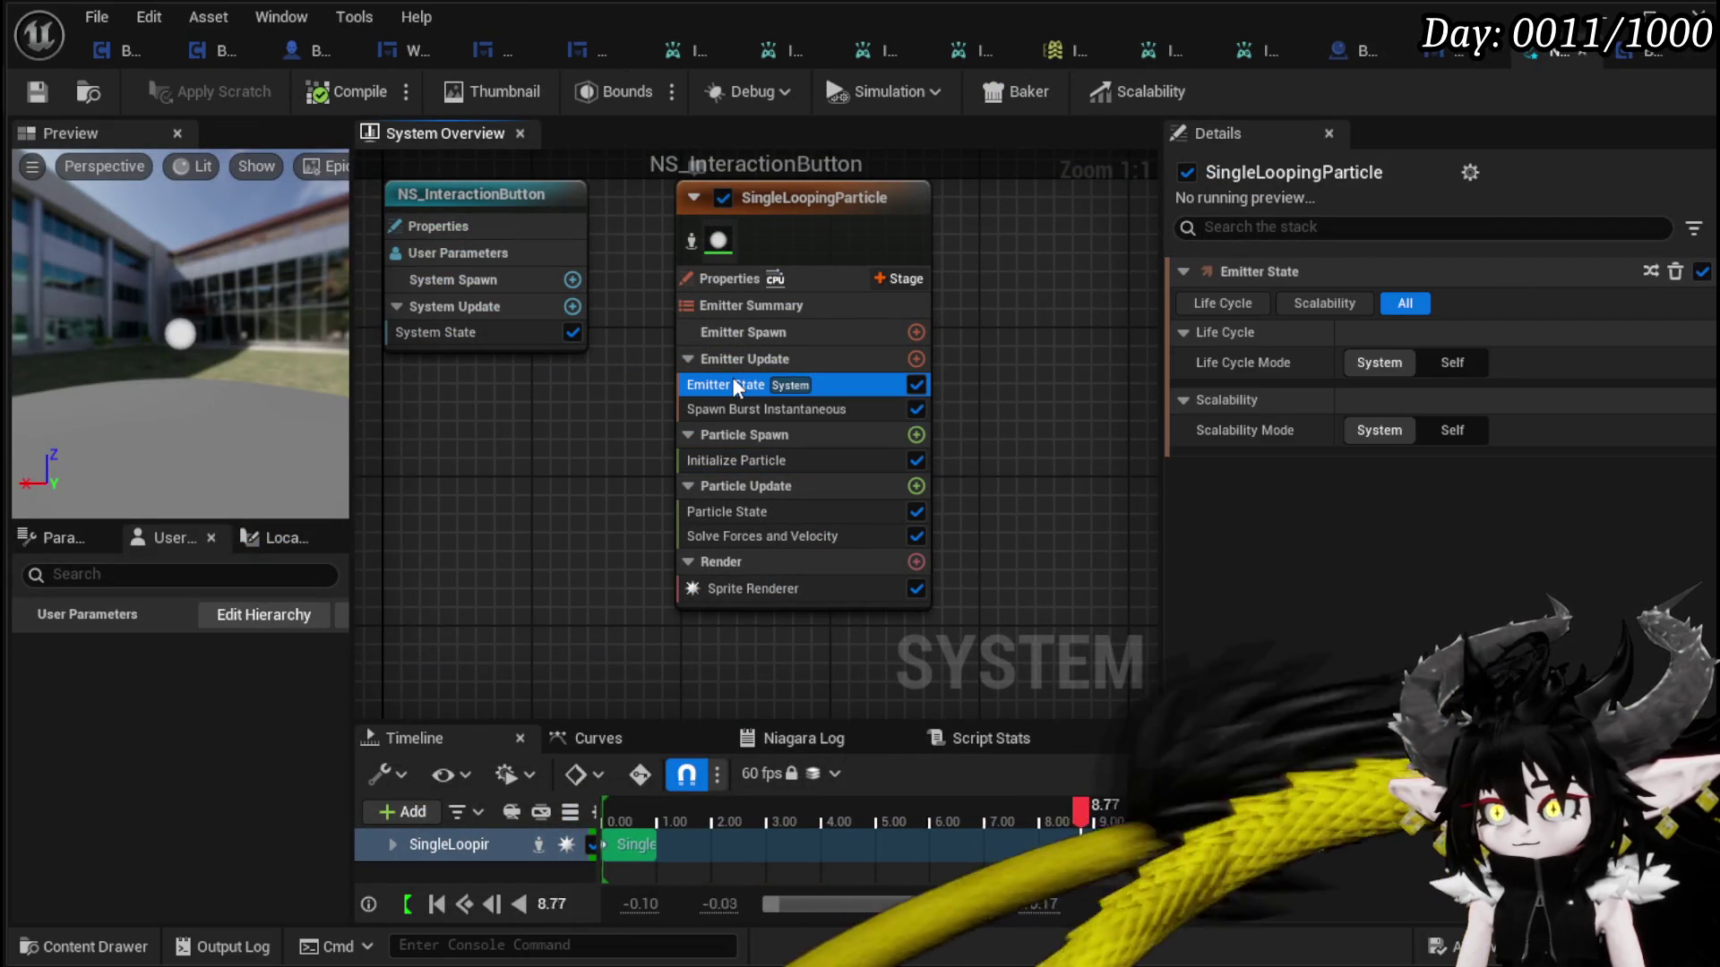
pyautogui.click(770, 462)
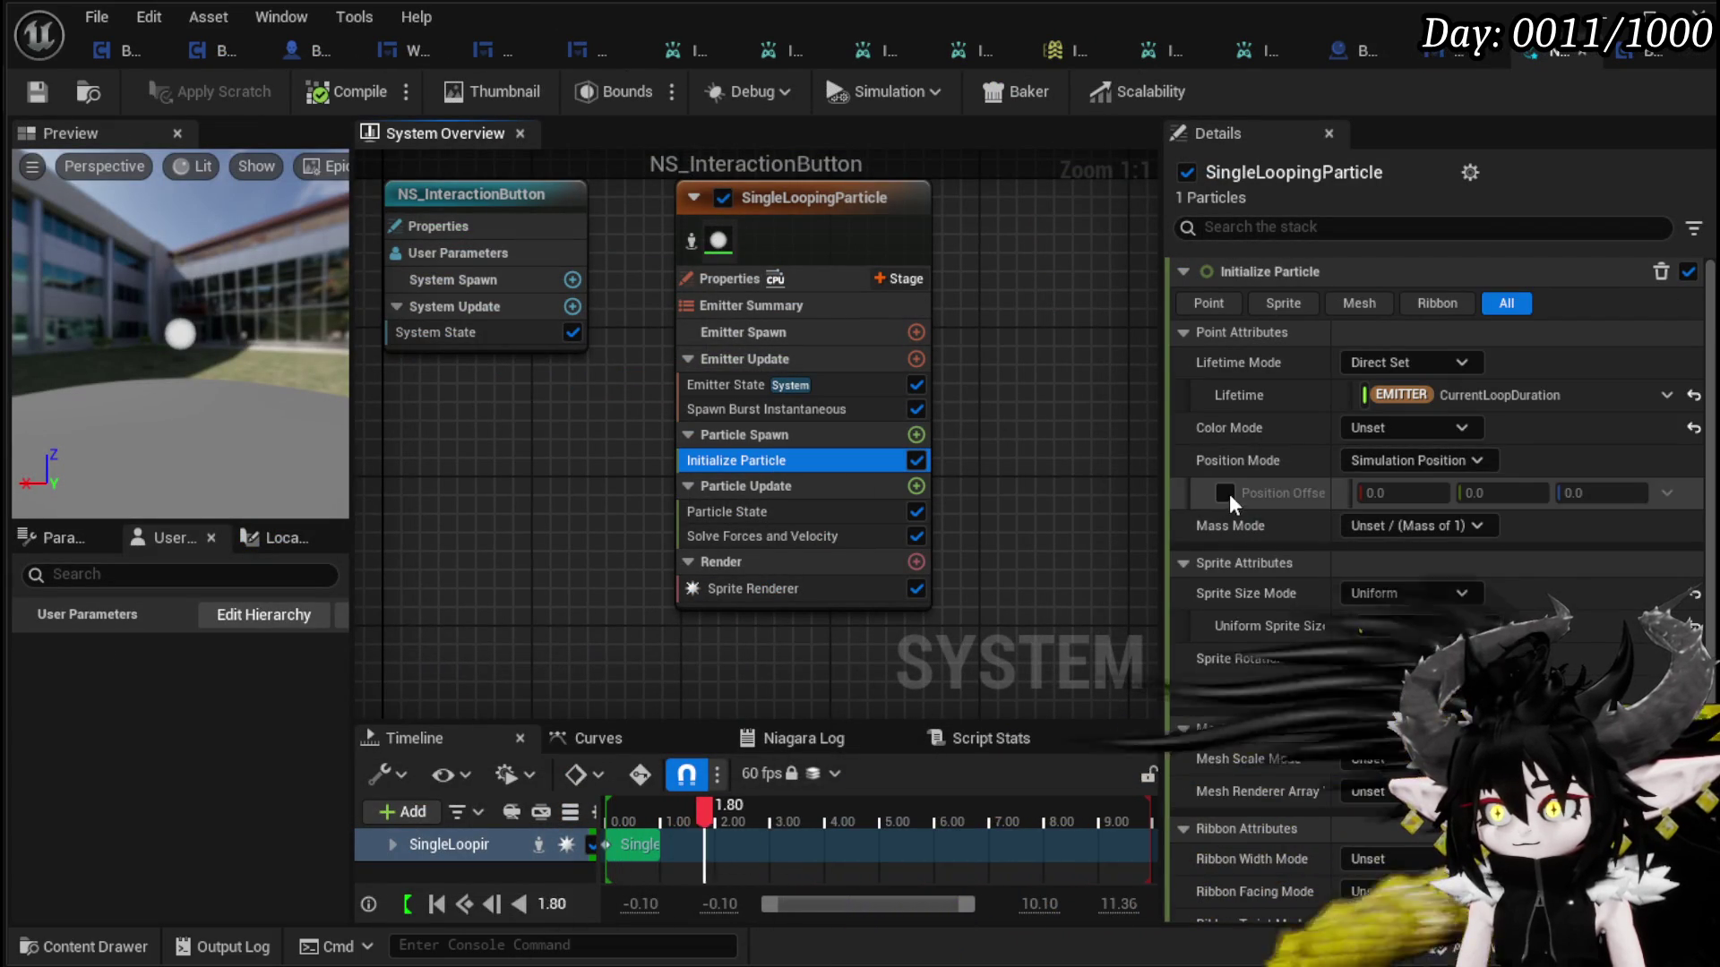
pyautogui.click(1226, 493)
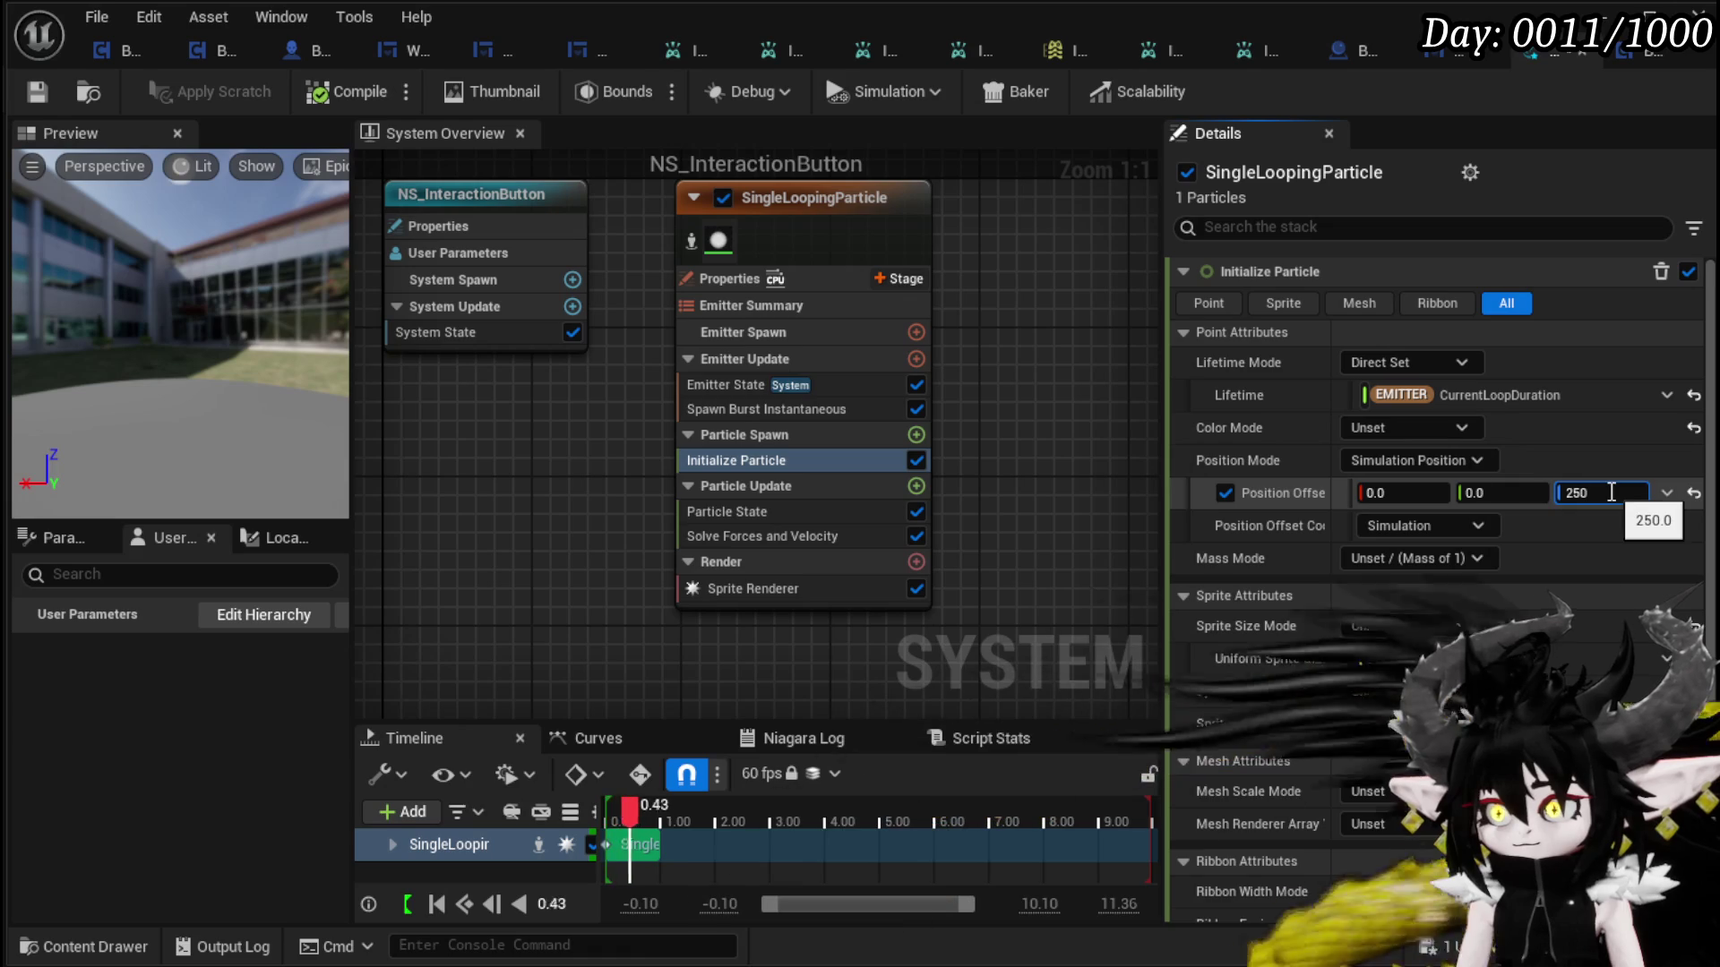
pyautogui.press('Return')
pyautogui.click(28, 102)
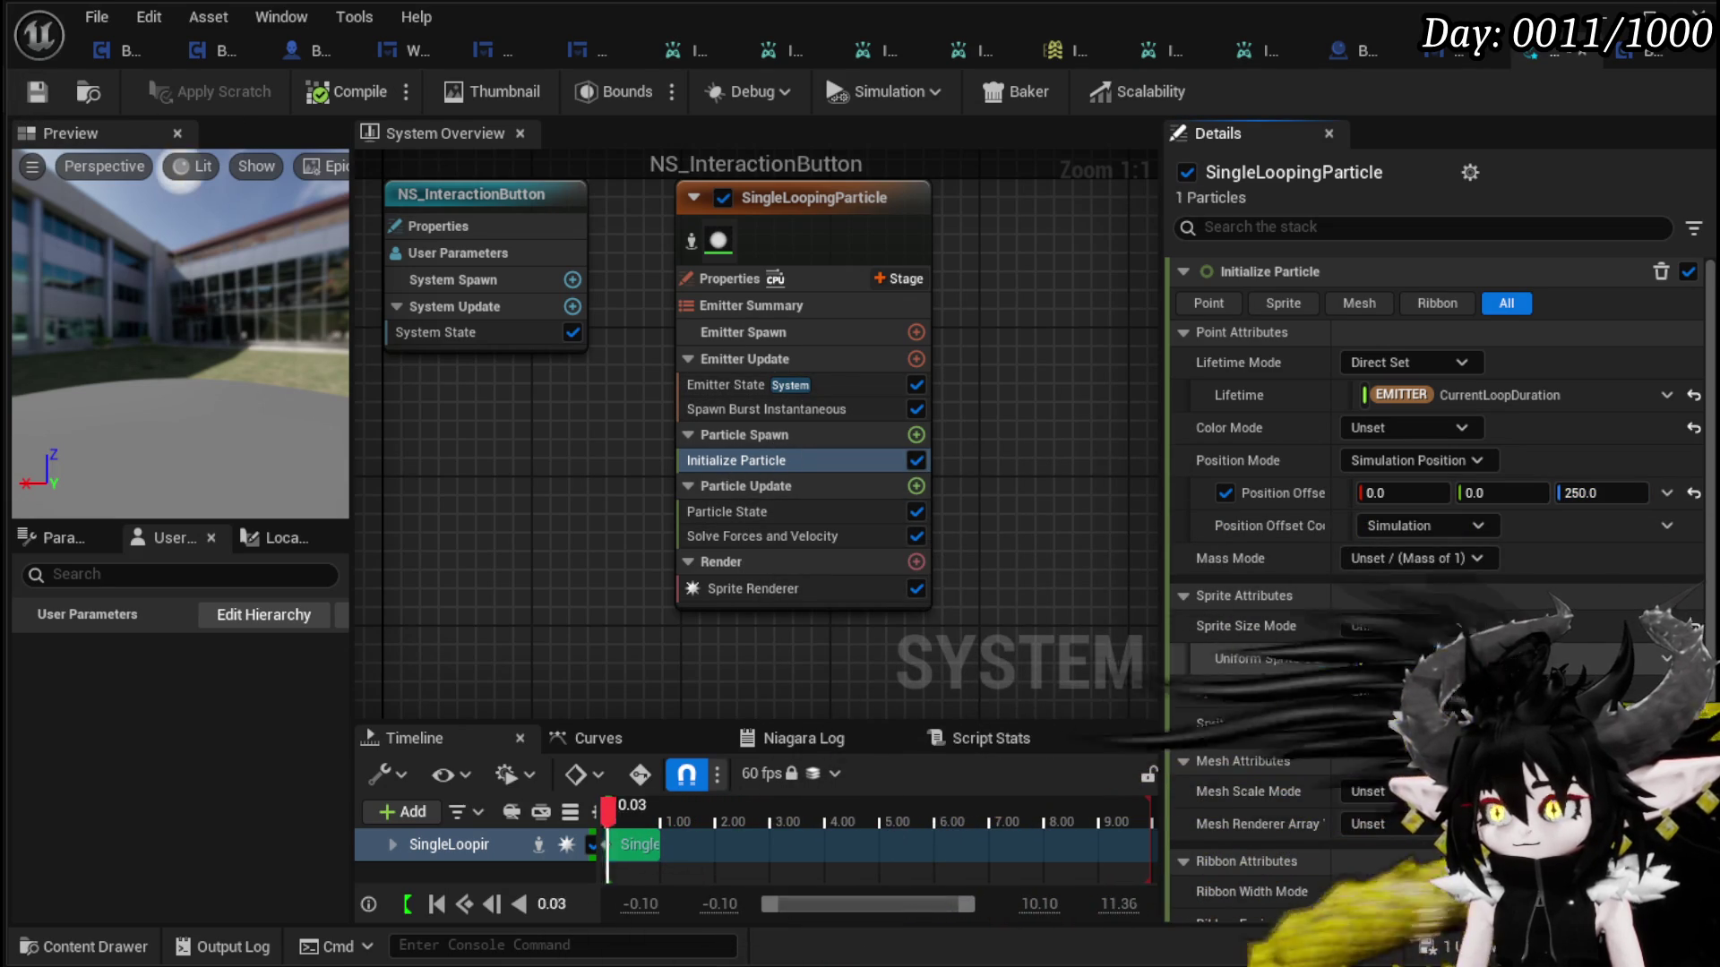
pyautogui.click(47, 101)
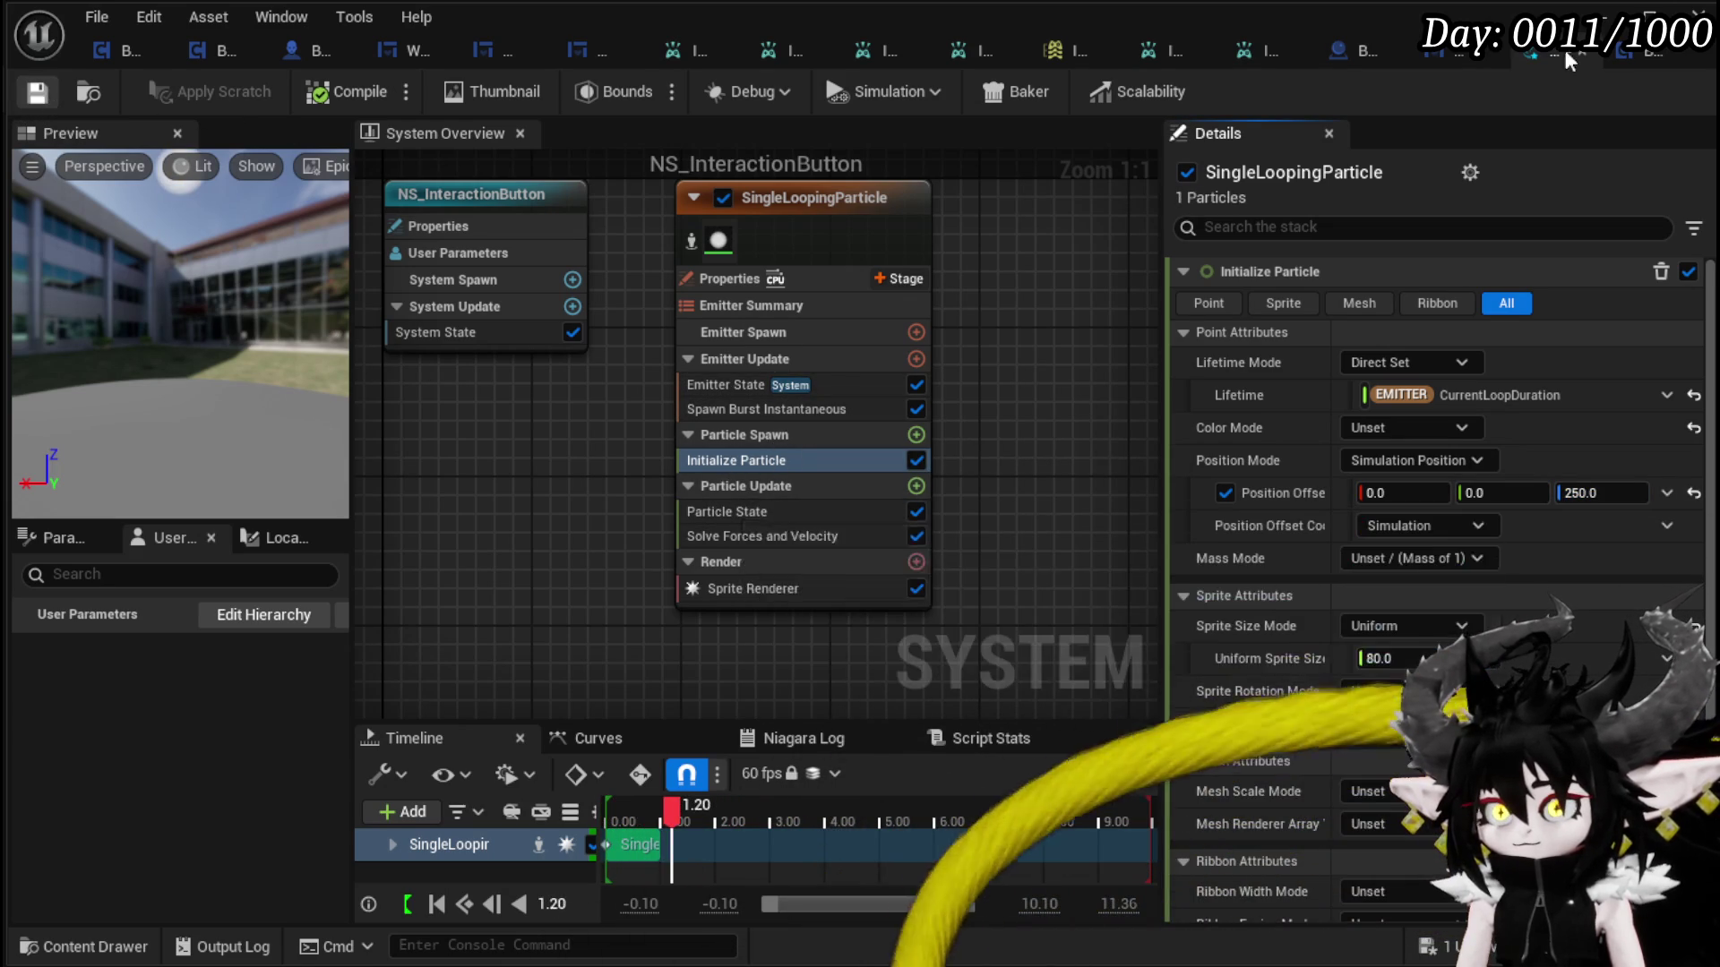
pyautogui.click(1648, 38)
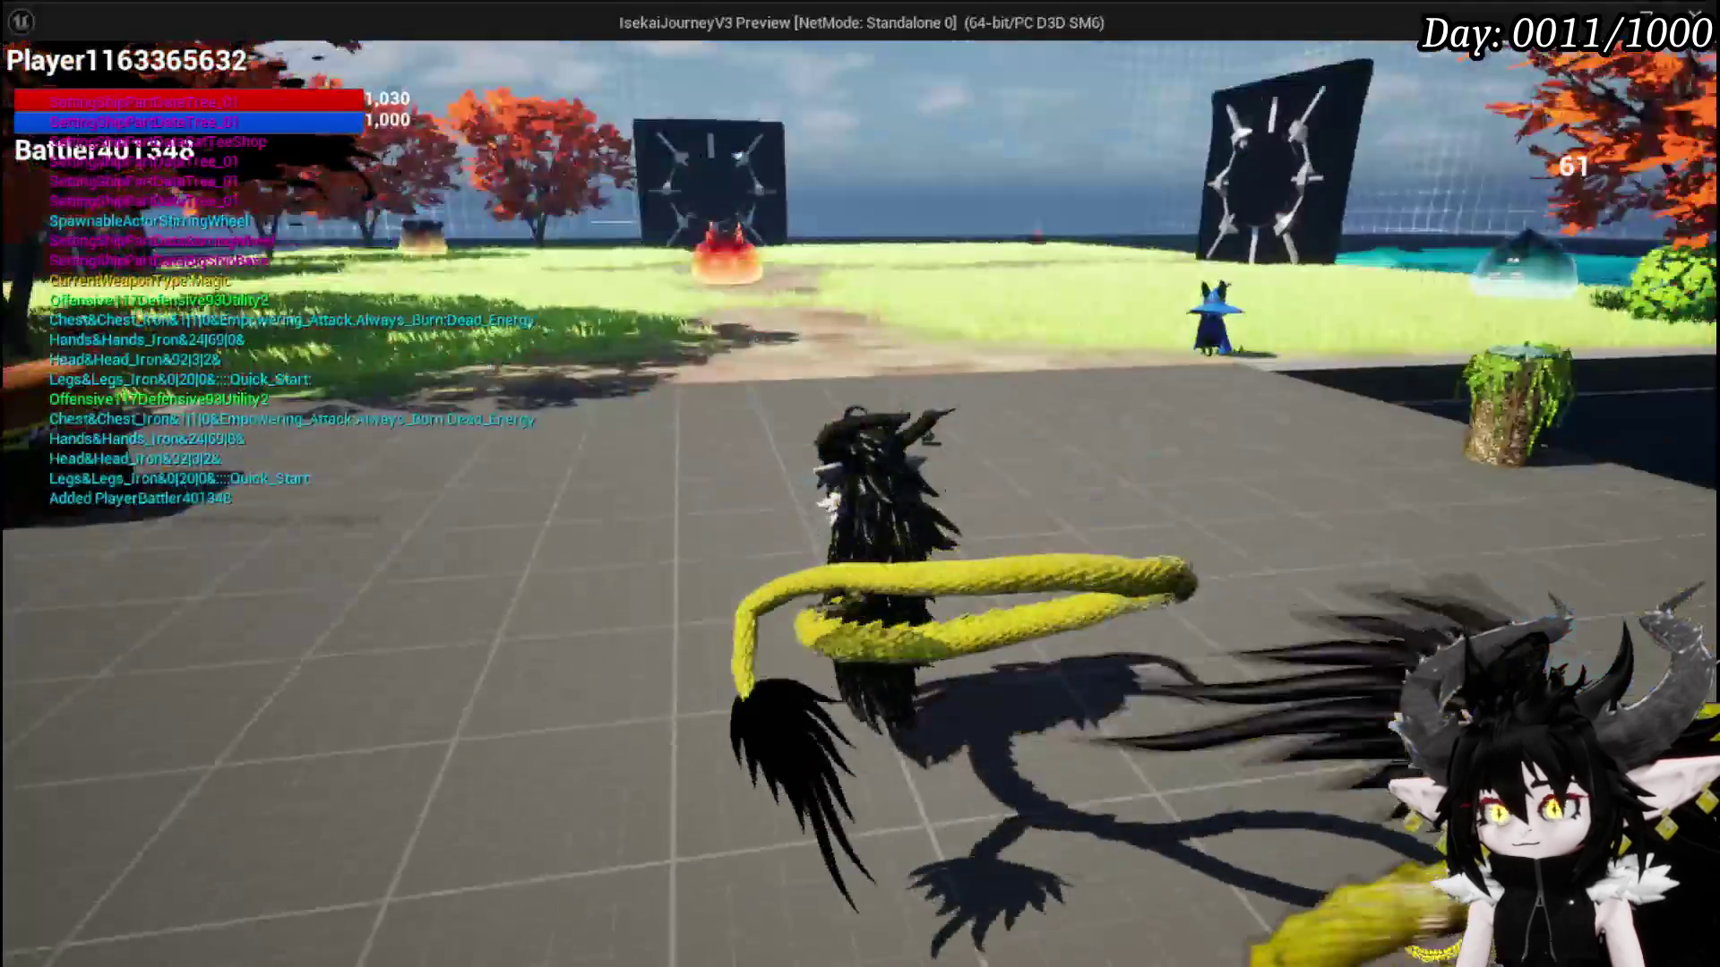
# - Run the character past the rocks and benches, stop the play session, and save the level
pyautogui.press('w')
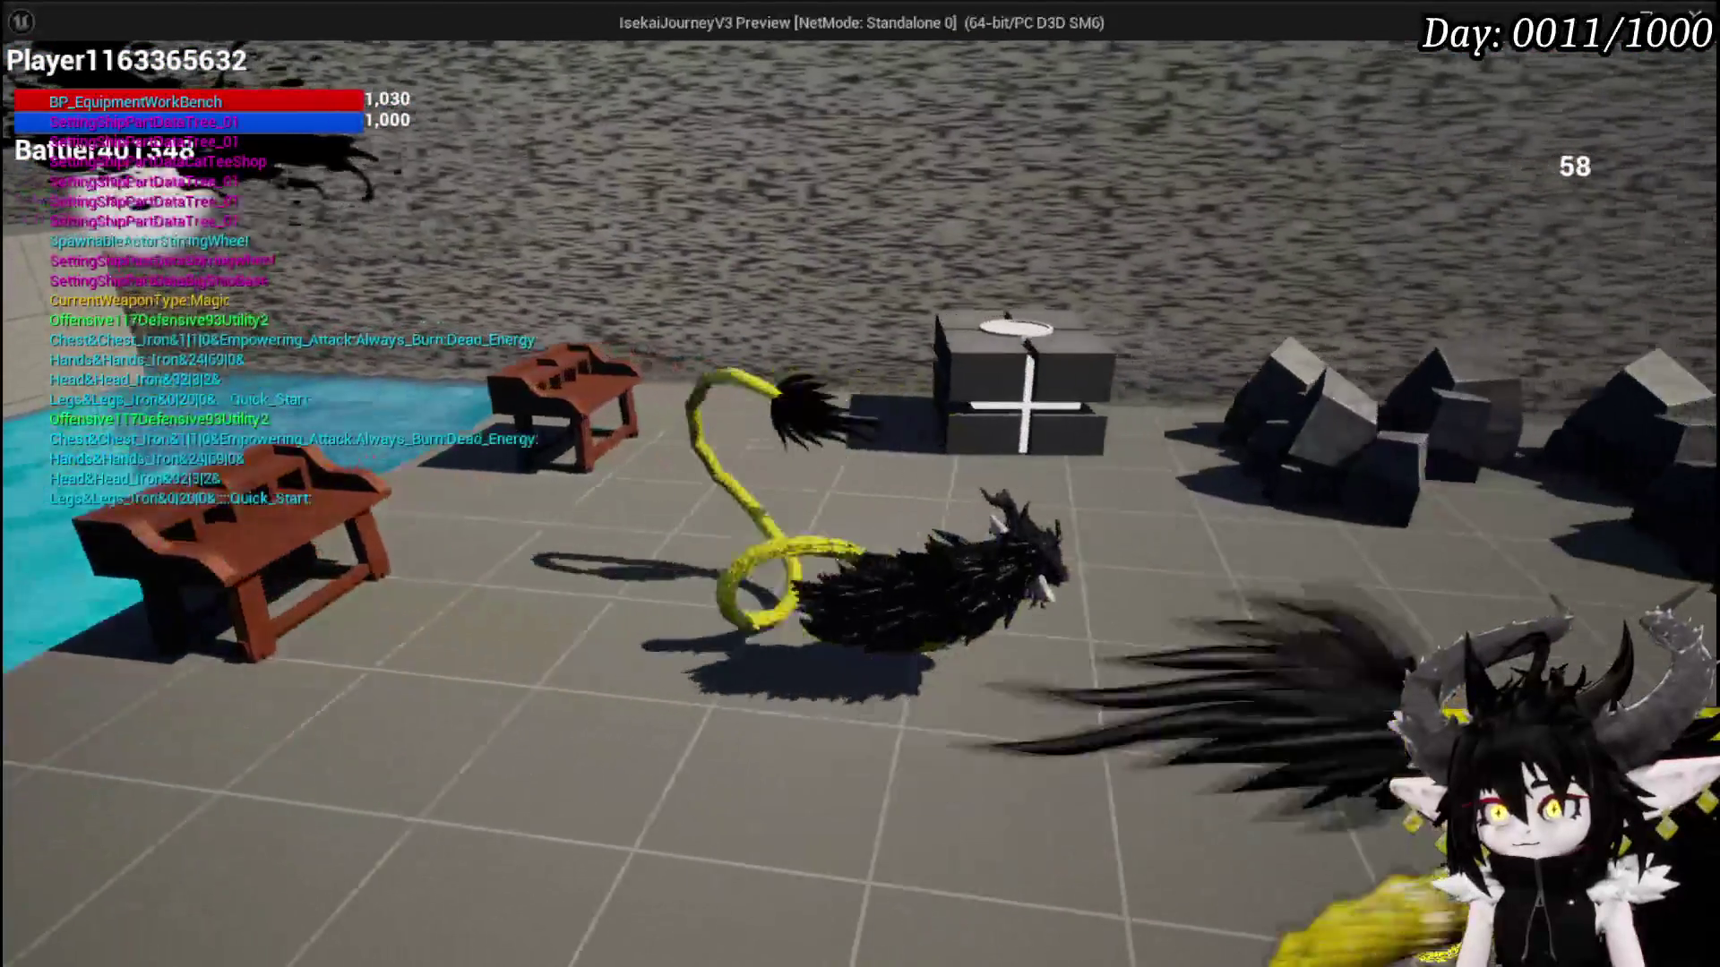
pyautogui.press('w')
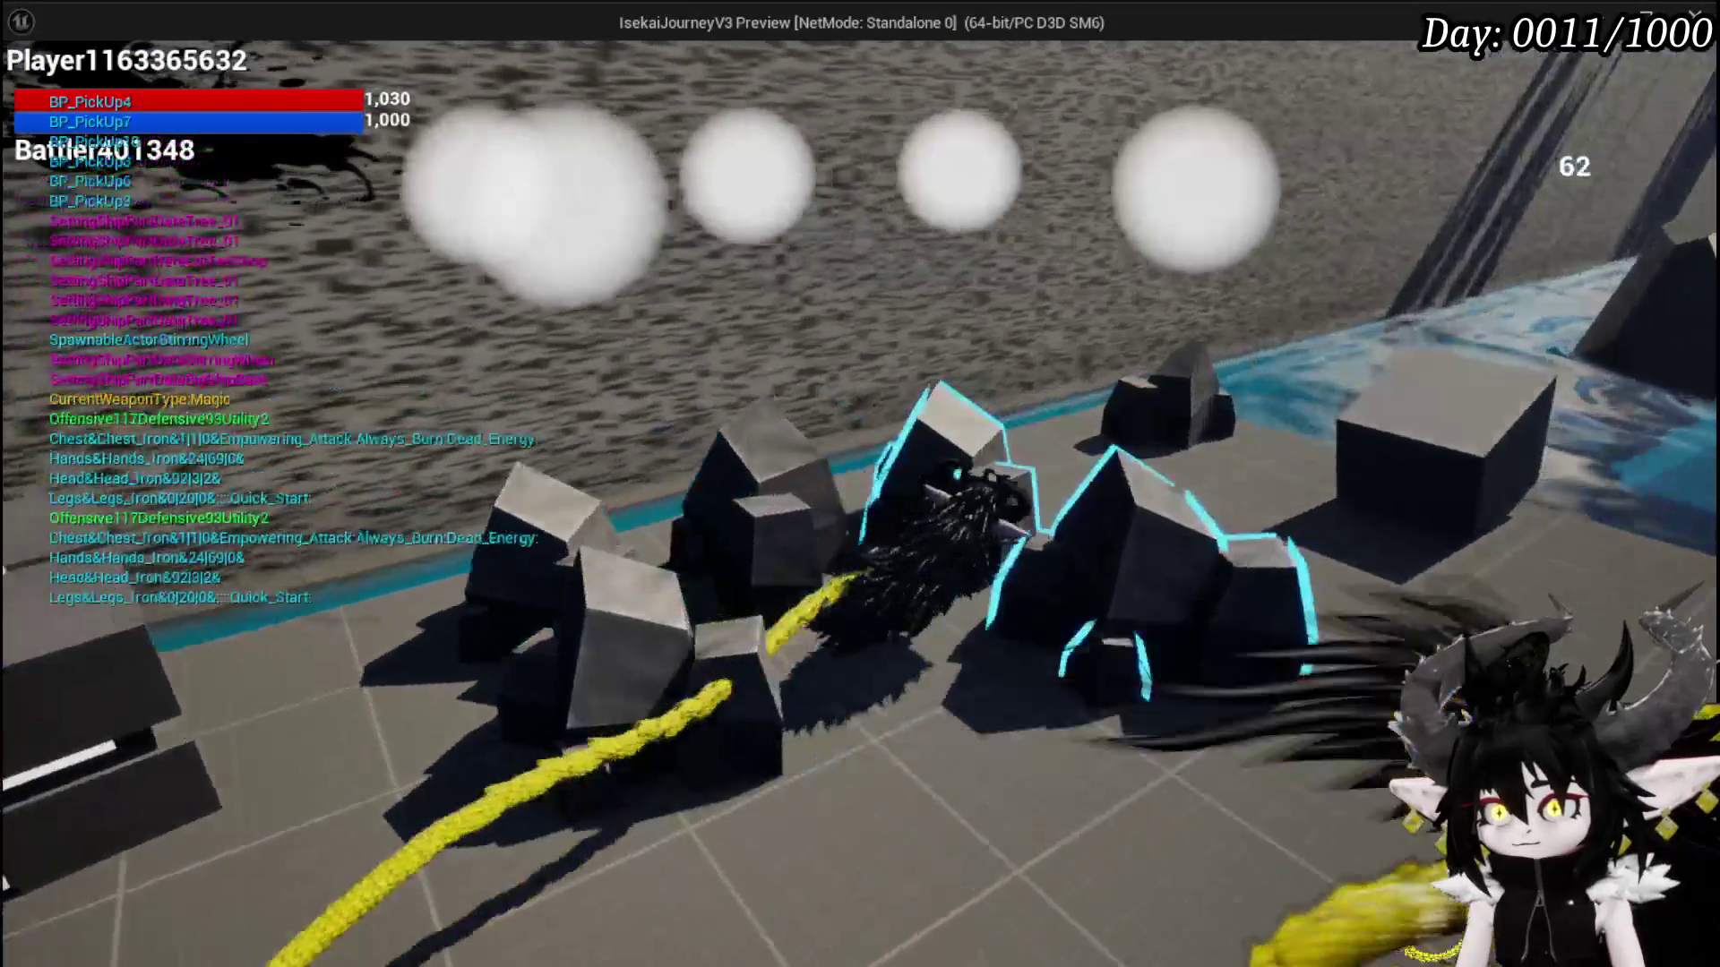
pyautogui.press('w')
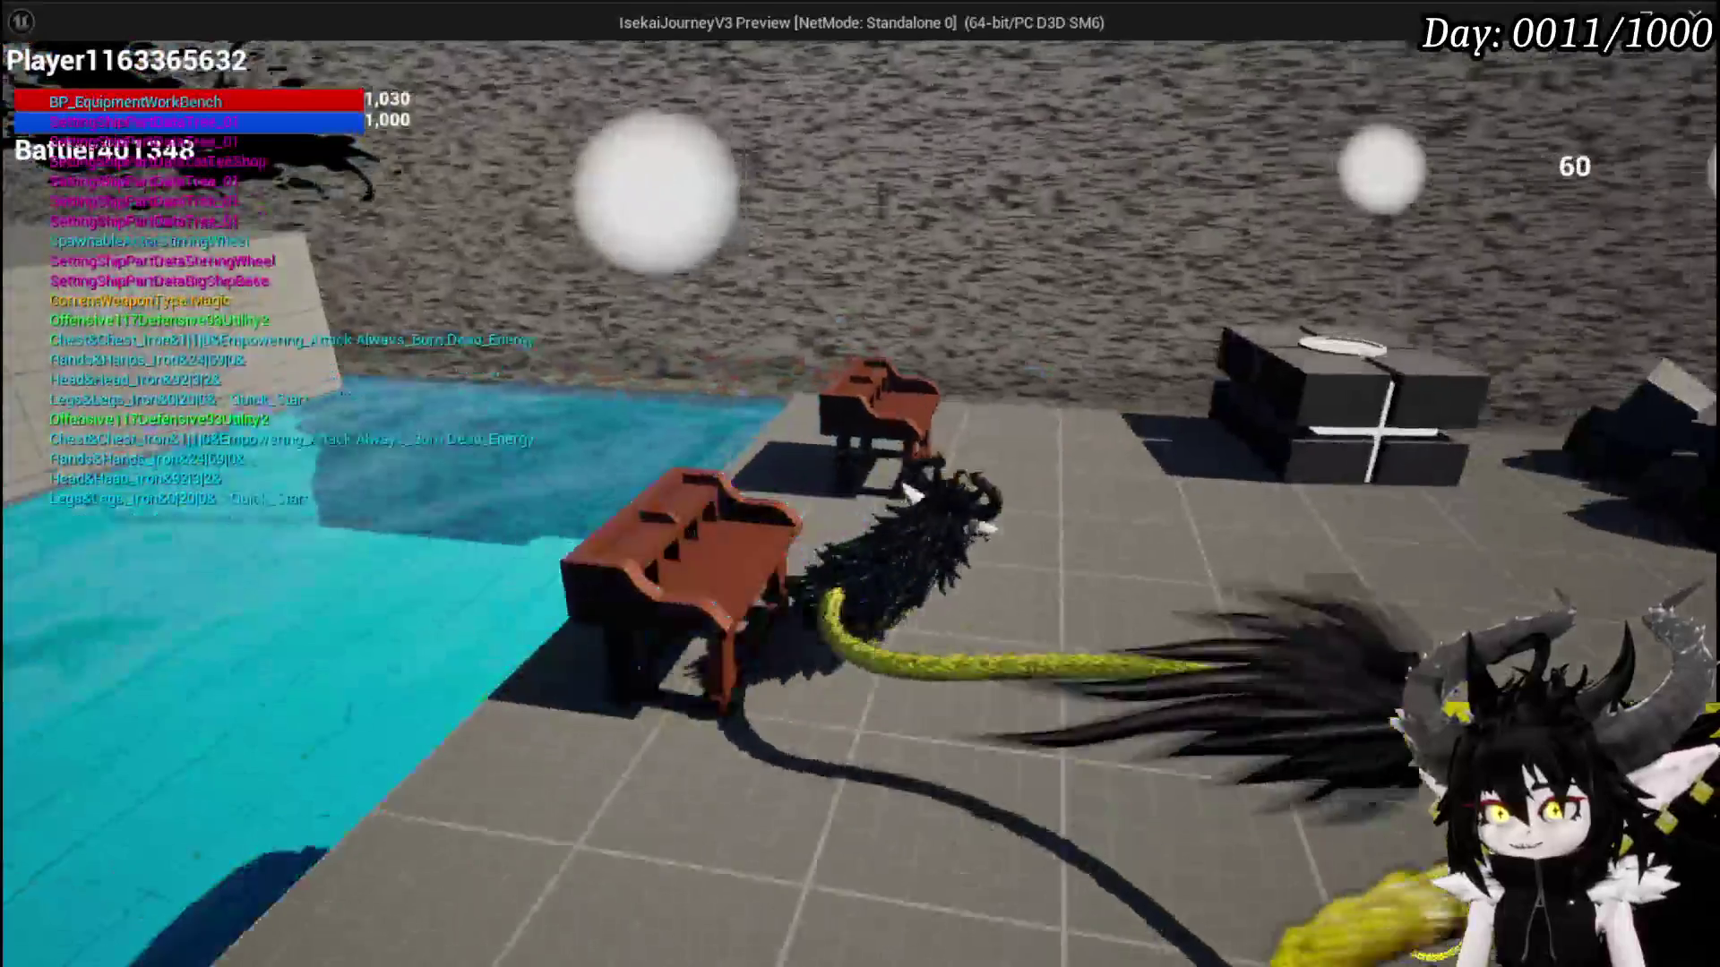
pyautogui.press('Escape')
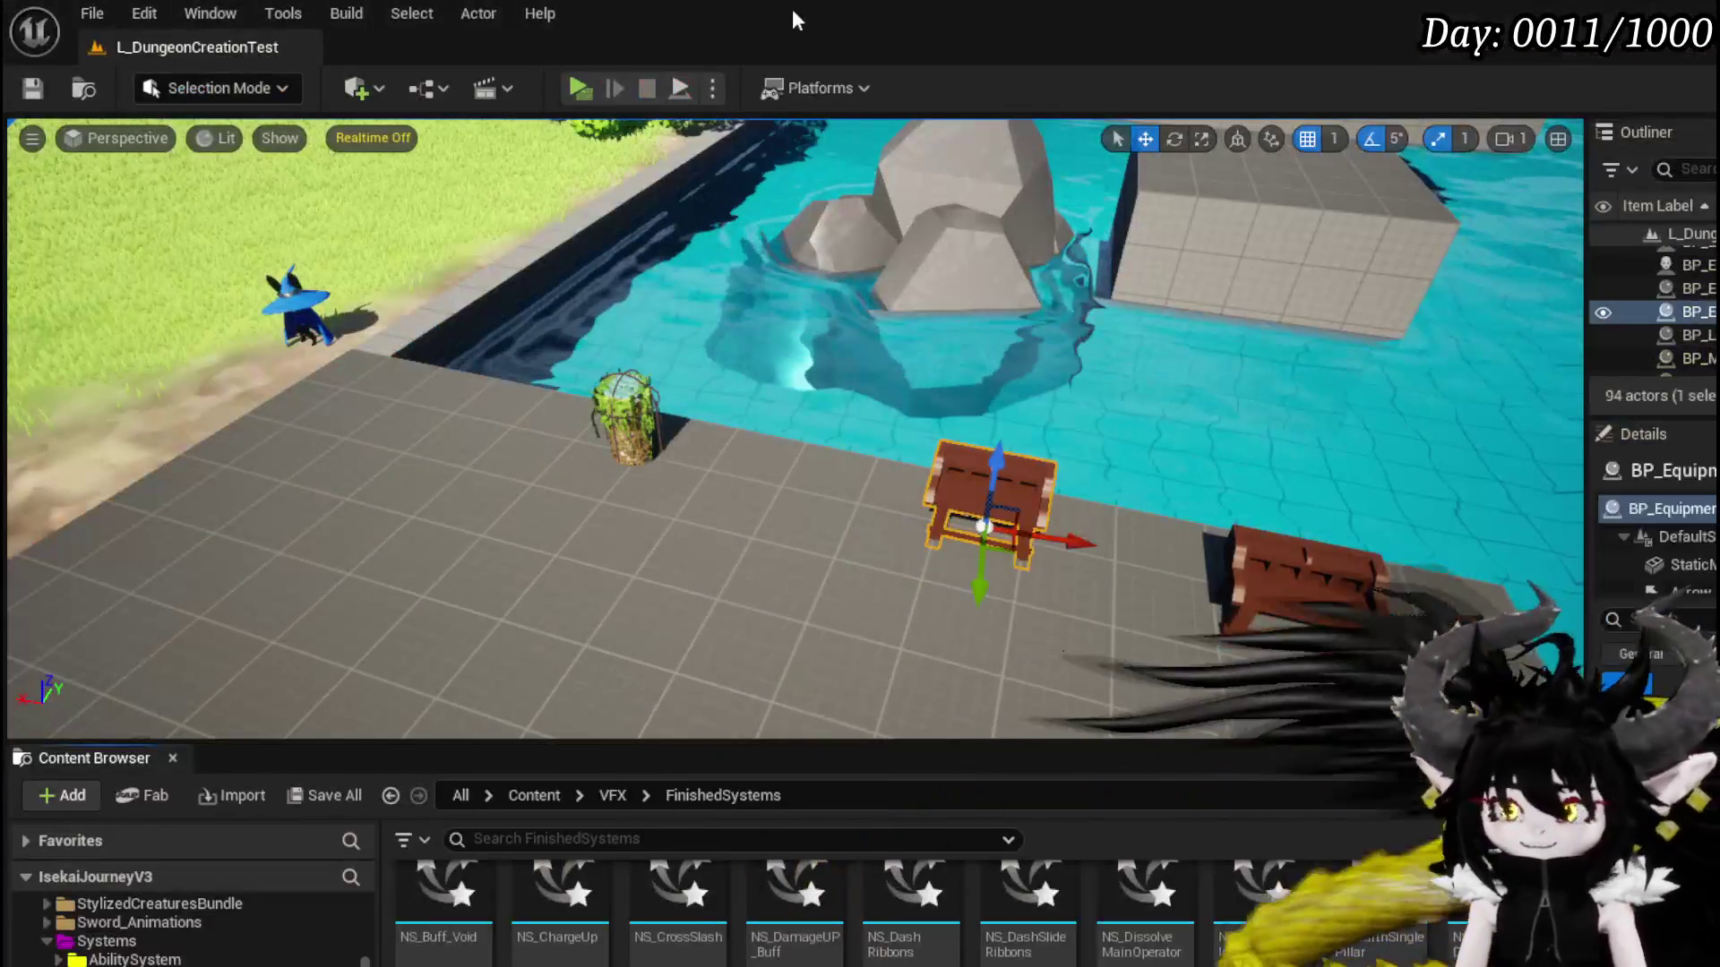
pyautogui.click(22, 92)
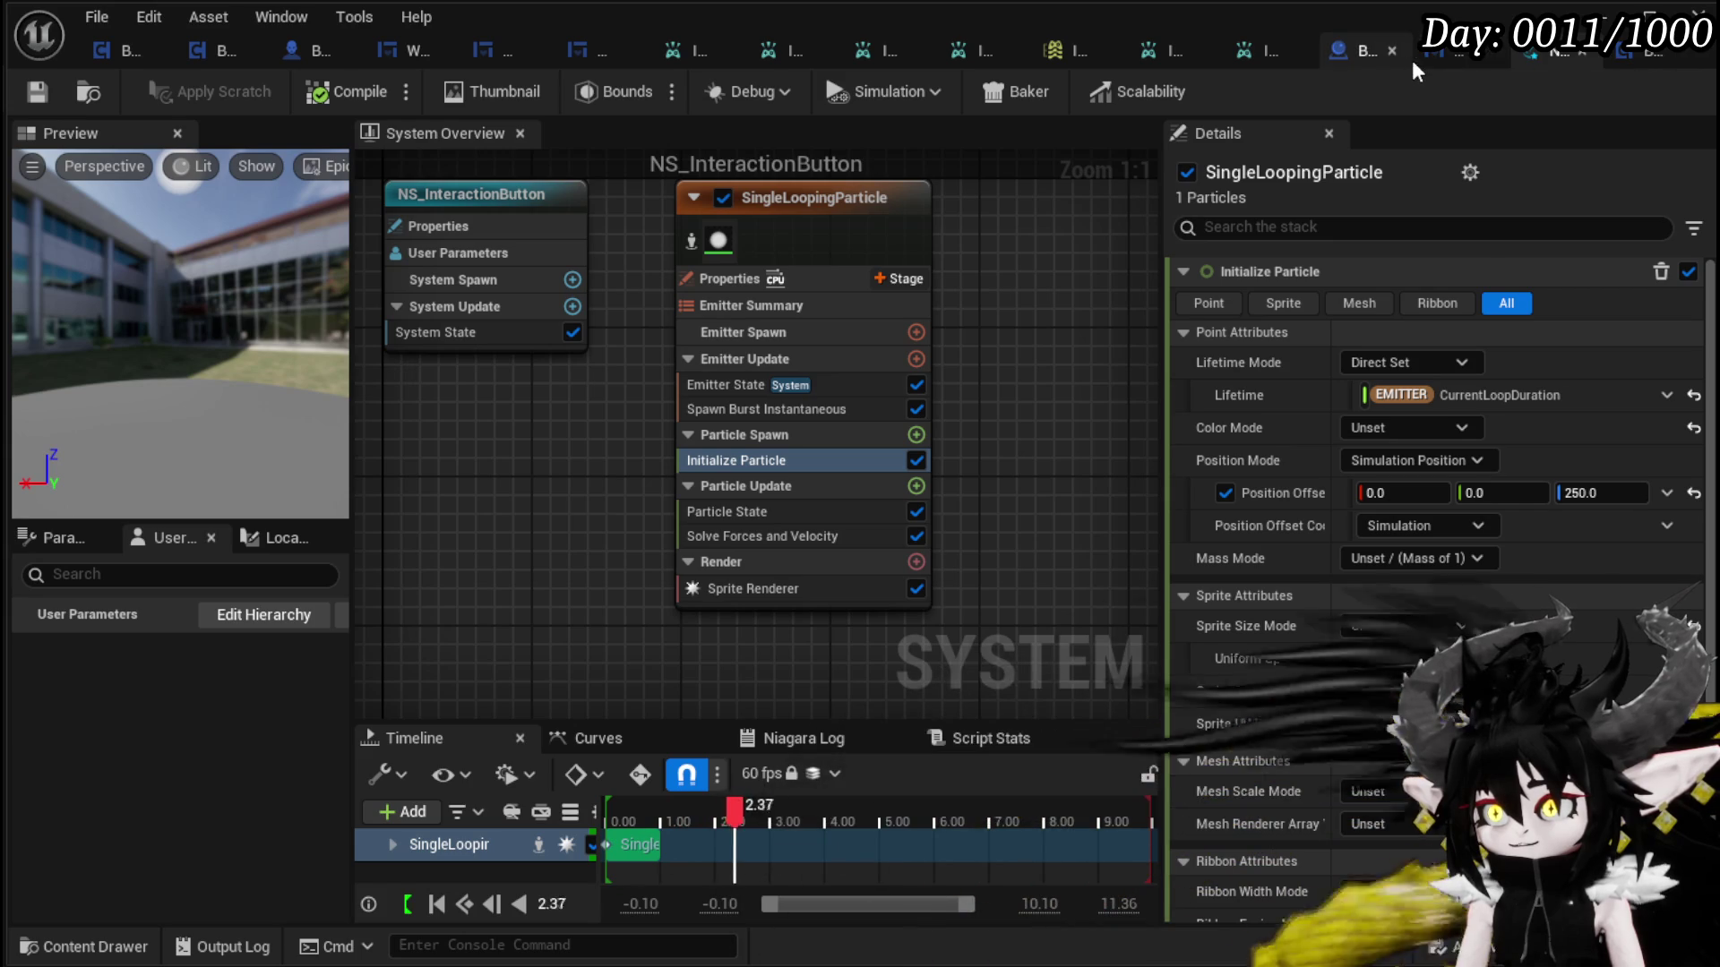
pyautogui.click(1623, 54)
# - Add a Destroy Component node fed by the spawned effect's output
pyautogui.moveTo(1207, 380)
pyautogui.mouseDown()
pyautogui.moveTo(1083, 373)
pyautogui.moveTo(1344, 230)
pyautogui.moveTo(906, 411)
pyautogui.moveTo(1095, 340)
pyautogui.mouseUp()
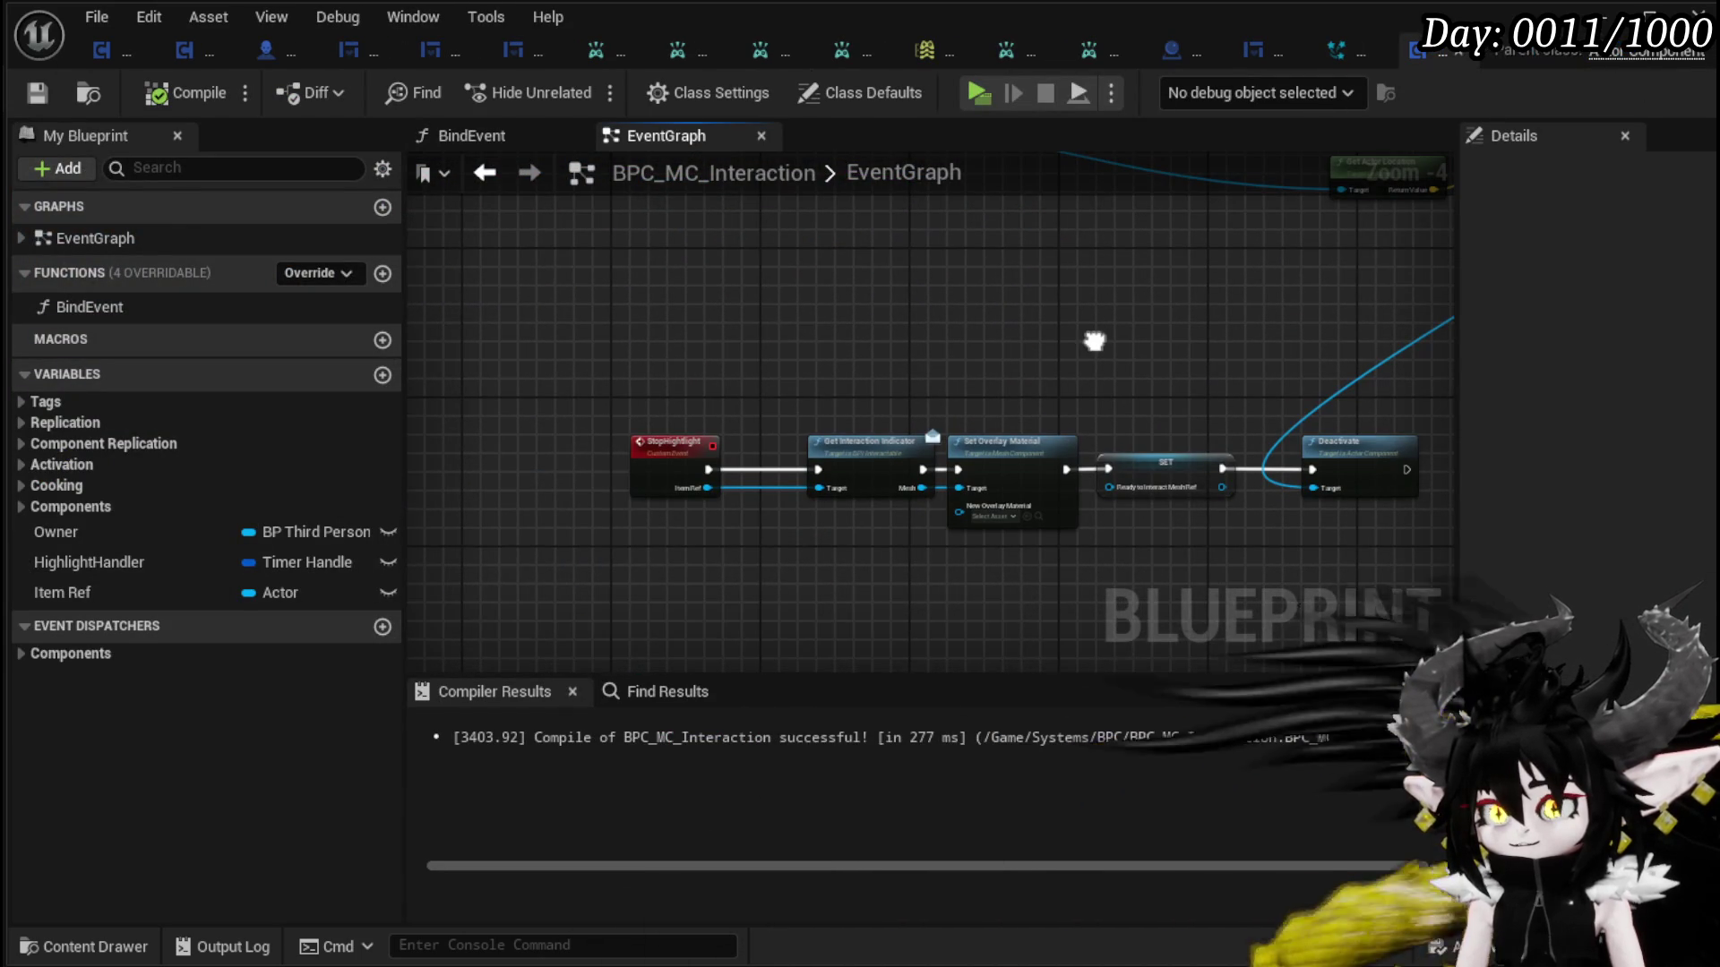
pyautogui.scroll(2, 800, 394)
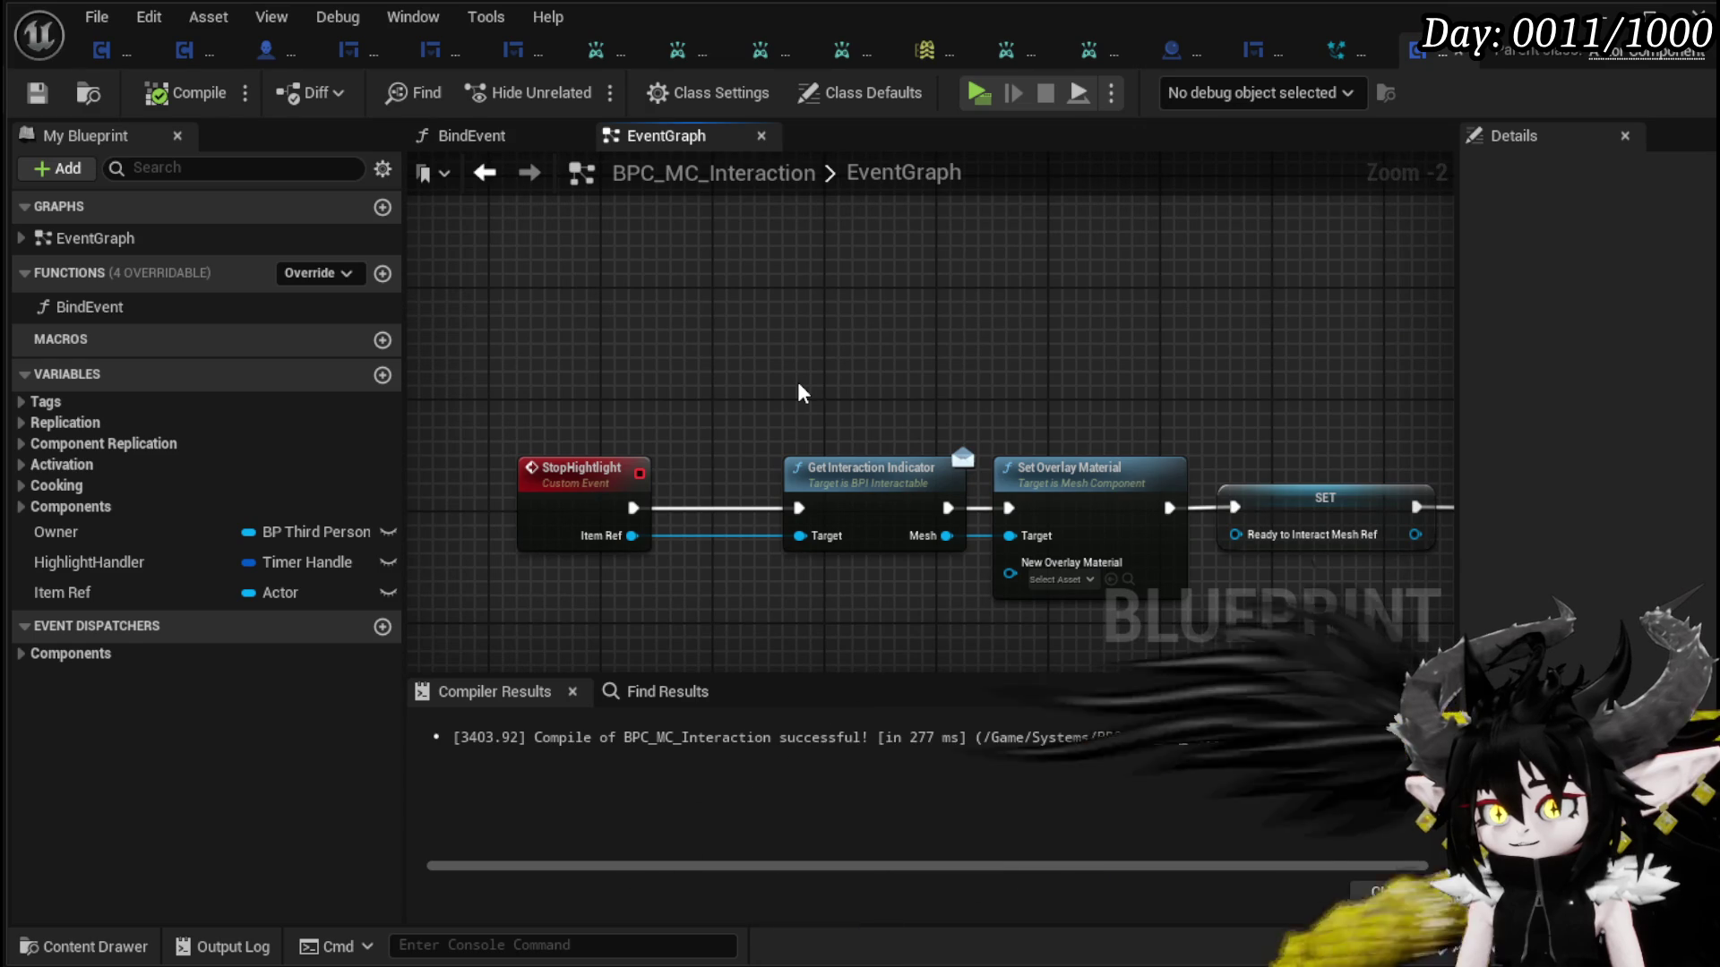
pyautogui.moveTo(917, 384)
pyautogui.mouseDown()
pyautogui.moveTo(660, 364)
pyautogui.moveTo(584, 446)
pyautogui.mouseUp()
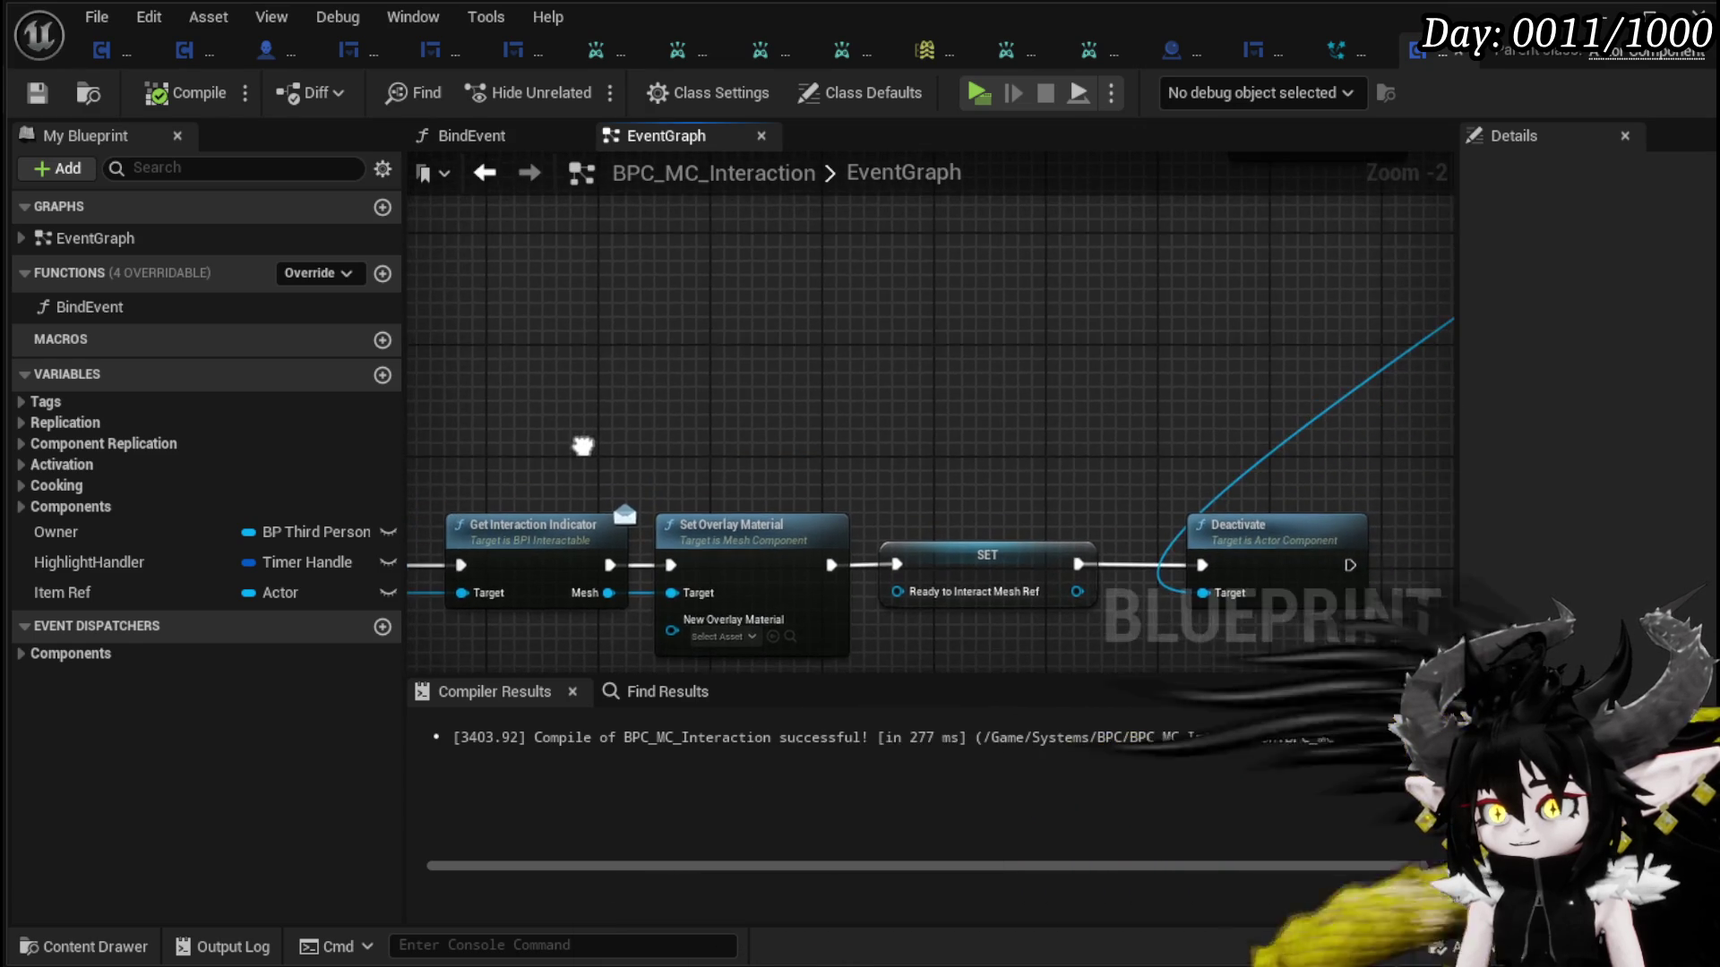
pyautogui.scroll(-1, 893, 412)
pyautogui.moveTo(893, 412); pyautogui.dragTo(723, 111)
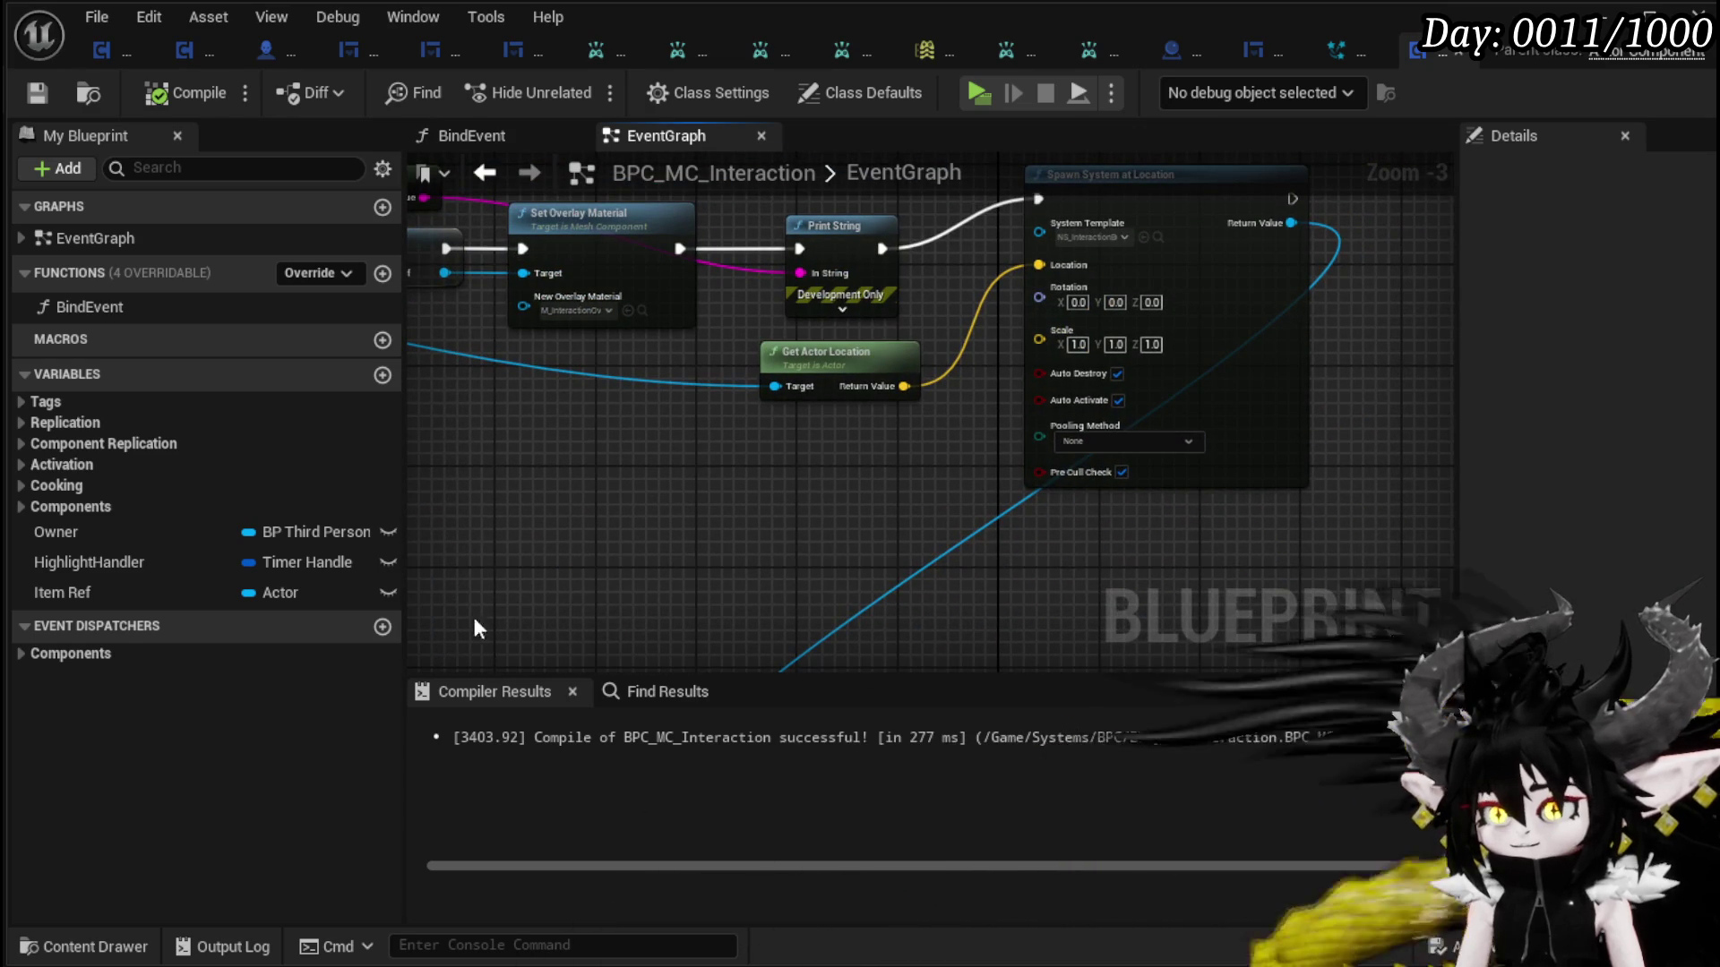
pyautogui.moveTo(1299, 271)
pyautogui.mouseDown()
pyautogui.moveTo(1247, 321)
pyautogui.moveTo(696, 584)
pyautogui.moveTo(969, 383)
pyautogui.mouseUp()
pyautogui.write('Destroy')
pyautogui.click(1122, 527)
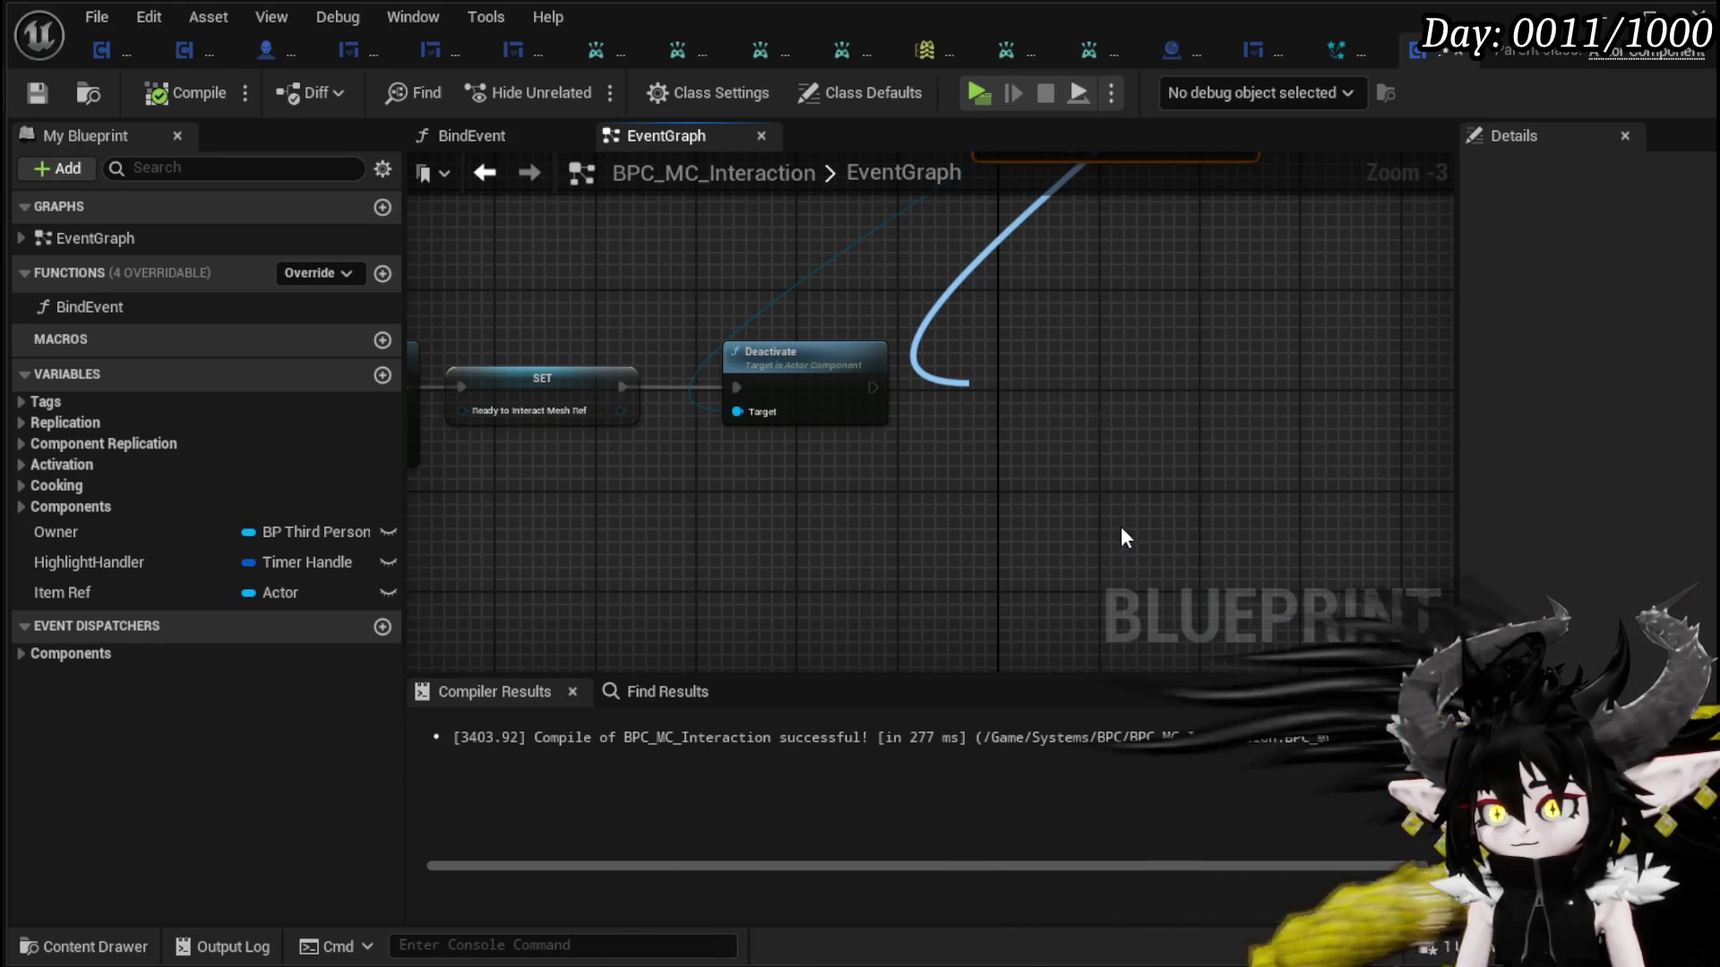
# - Connect SET's execution to Destroy Component, delete Deactivate, and save the Blueprint
pyautogui.moveTo(914, 437); pyautogui.dragTo(982, 437)
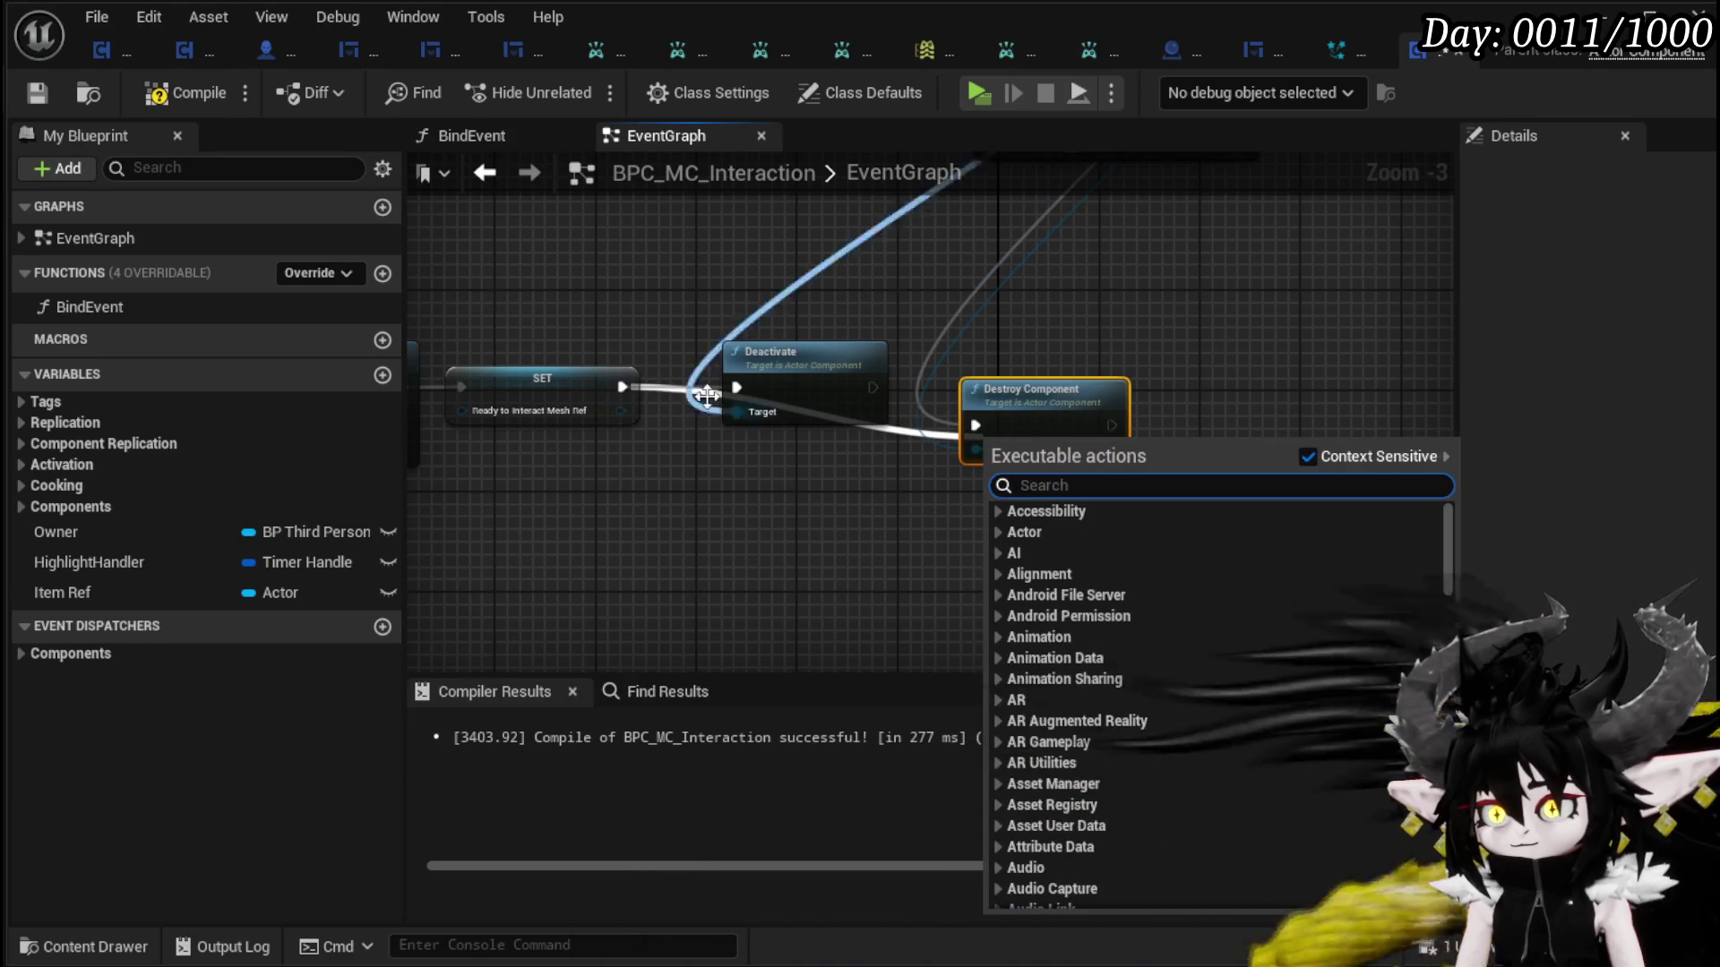
pyautogui.moveTo(621, 391)
pyautogui.mouseDown()
pyautogui.moveTo(991, 416)
pyautogui.moveTo(978, 425)
pyautogui.mouseUp()
pyautogui.moveTo(900, 484); pyautogui.dragTo(900, 484)
pyautogui.press('Delete')
pyautogui.moveTo(1039, 393)
pyautogui.mouseDown()
pyautogui.moveTo(951, 339)
pyautogui.moveTo(910, 354)
pyautogui.mouseUp()
pyautogui.click(809, 347)
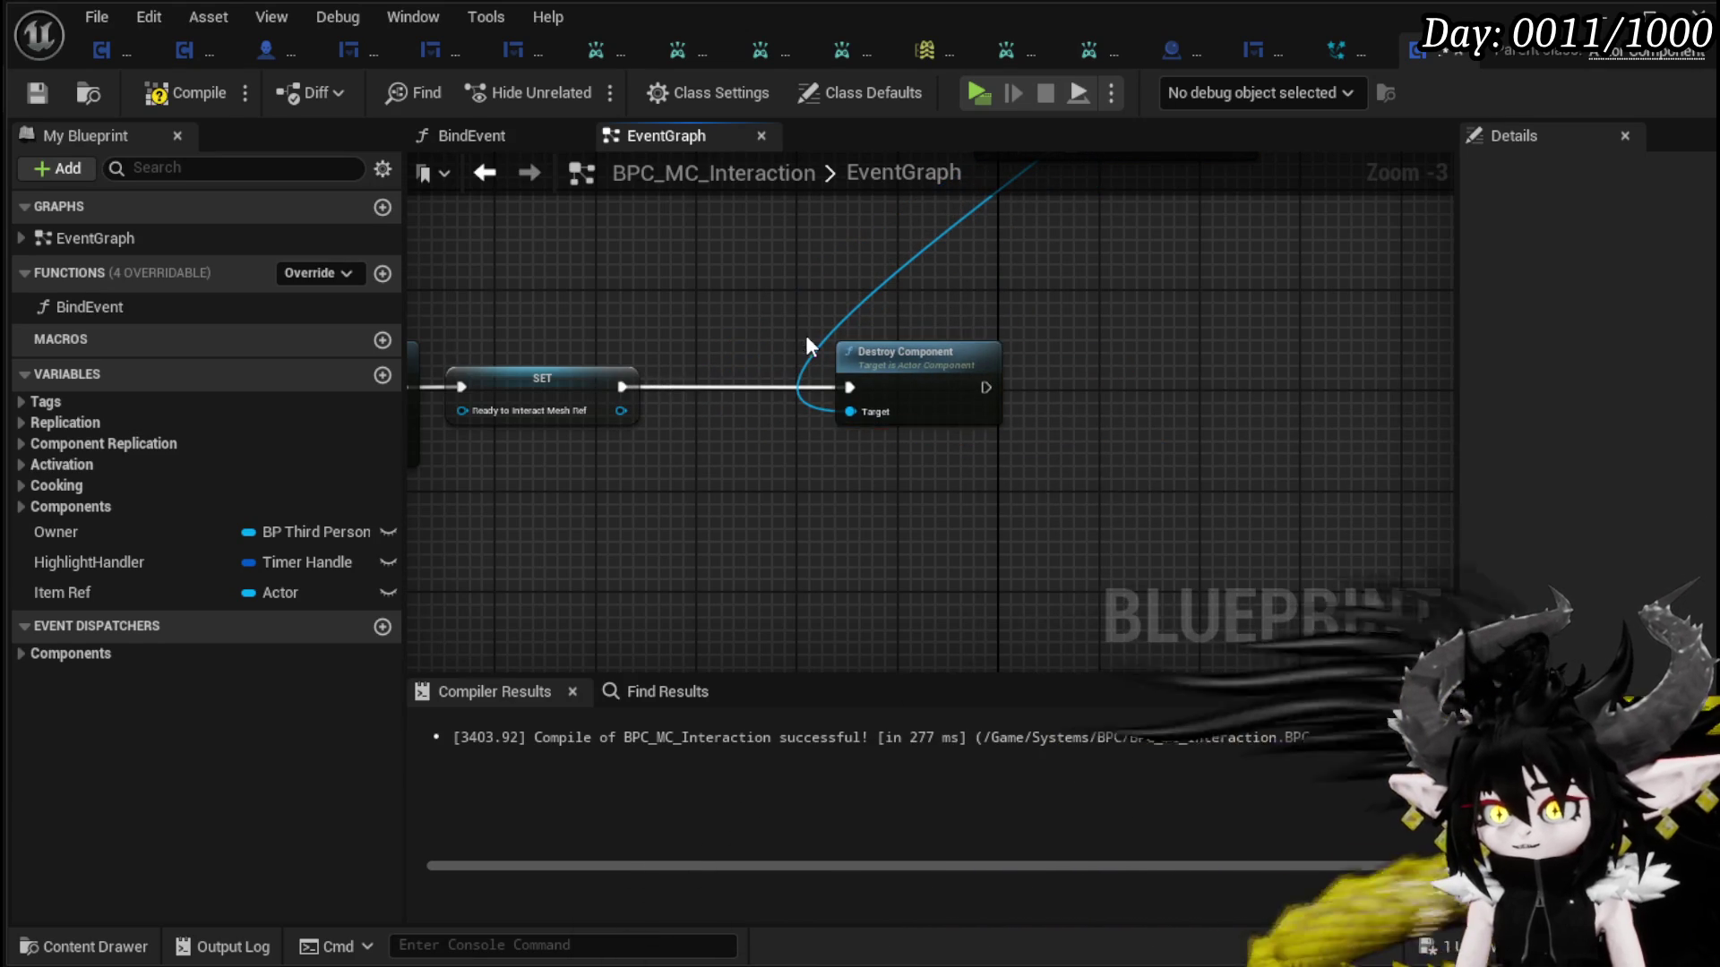
pyautogui.scroll(-3, 807, 344)
pyautogui.moveTo(707, 334); pyautogui.dragTo(979, 576)
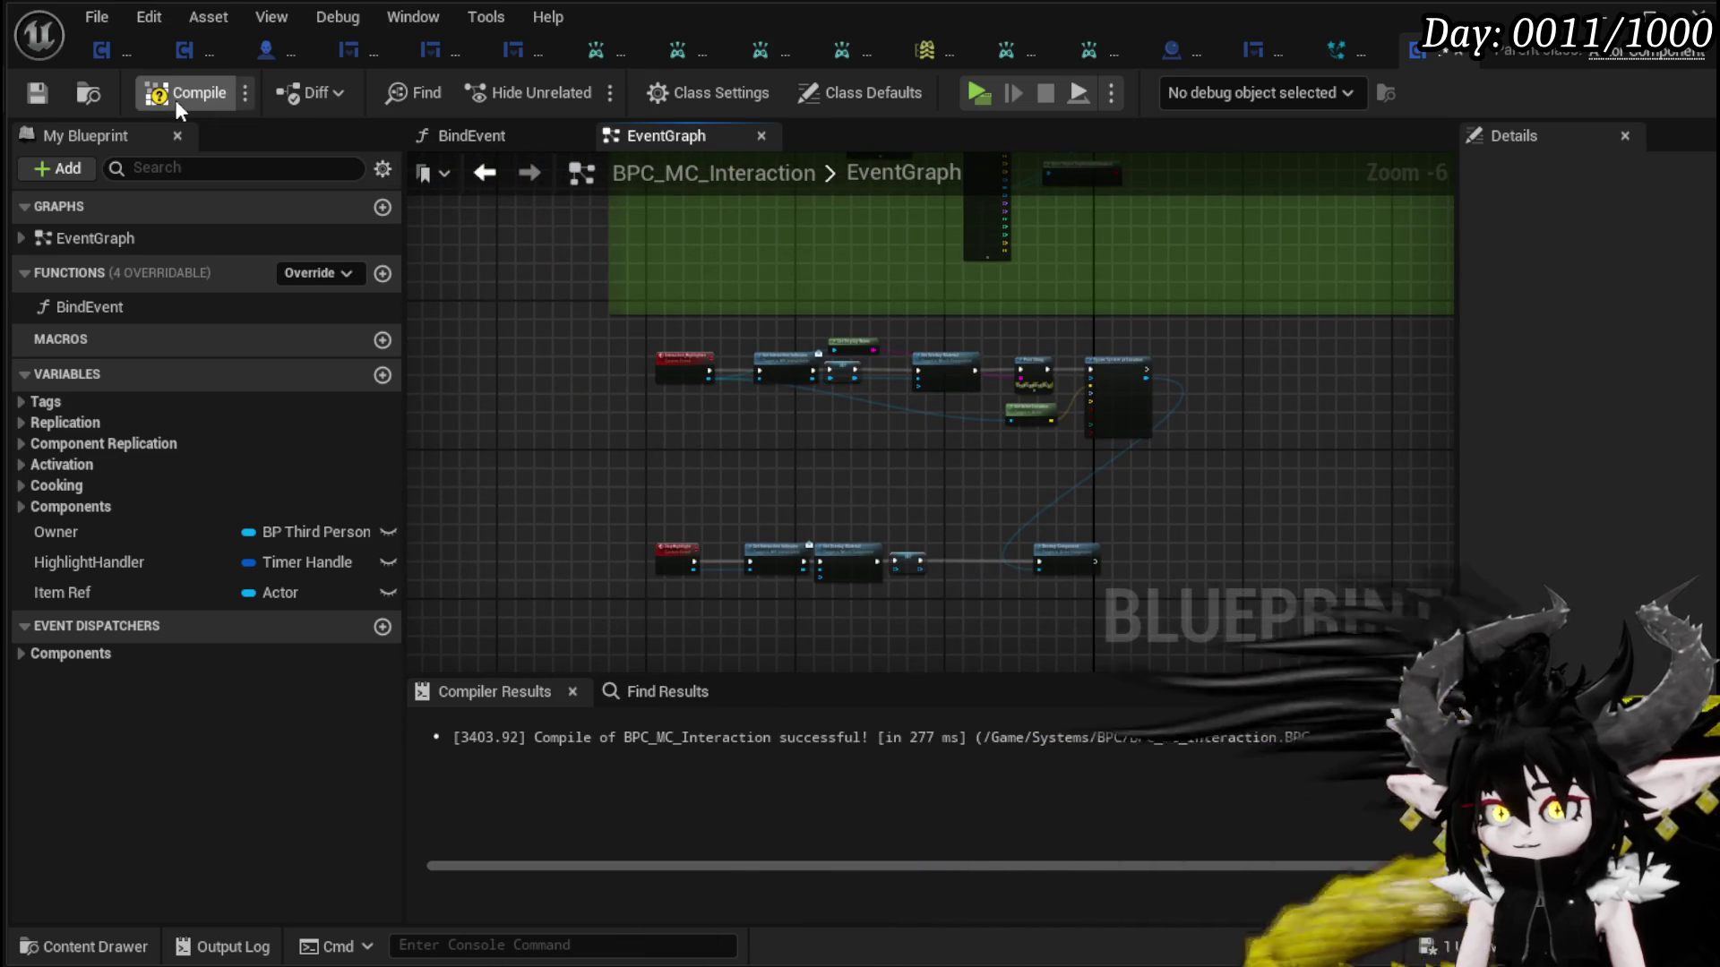
pyautogui.click(34, 99)
pyautogui.hotkey('alt', 'Tab')
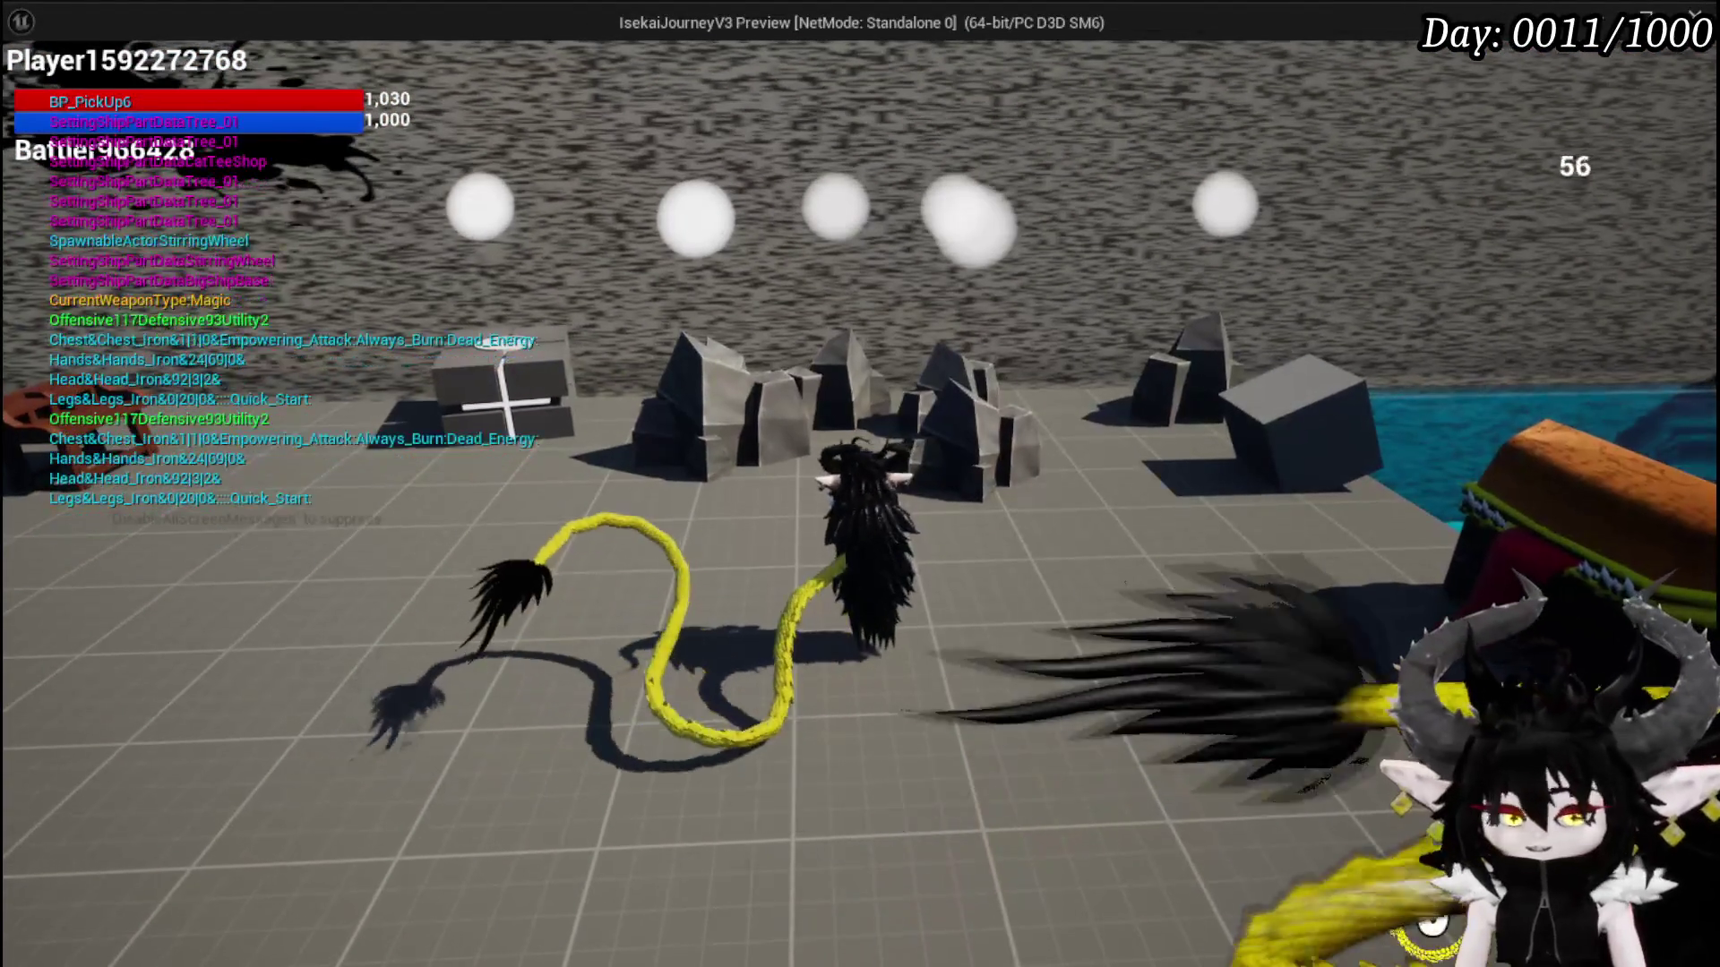
# - Exit the game preview and return to the Blueprint's Spawn System at Location node
pyautogui.press('Escape')
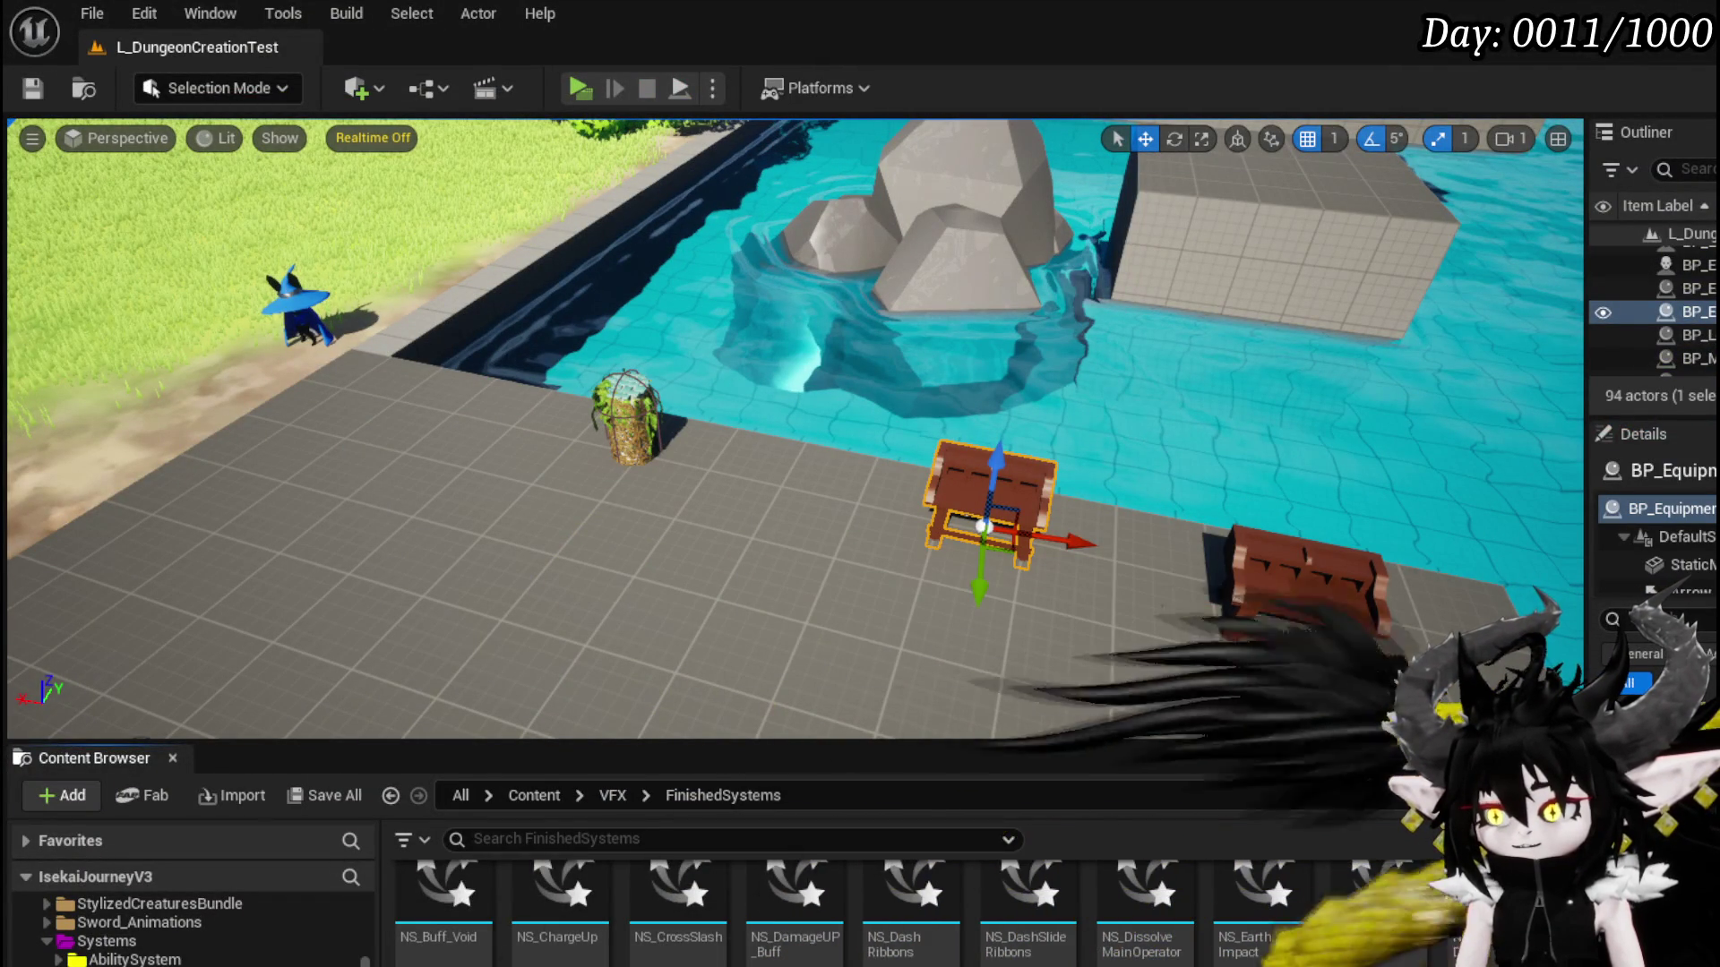
pyautogui.scroll(4, 947, 461)
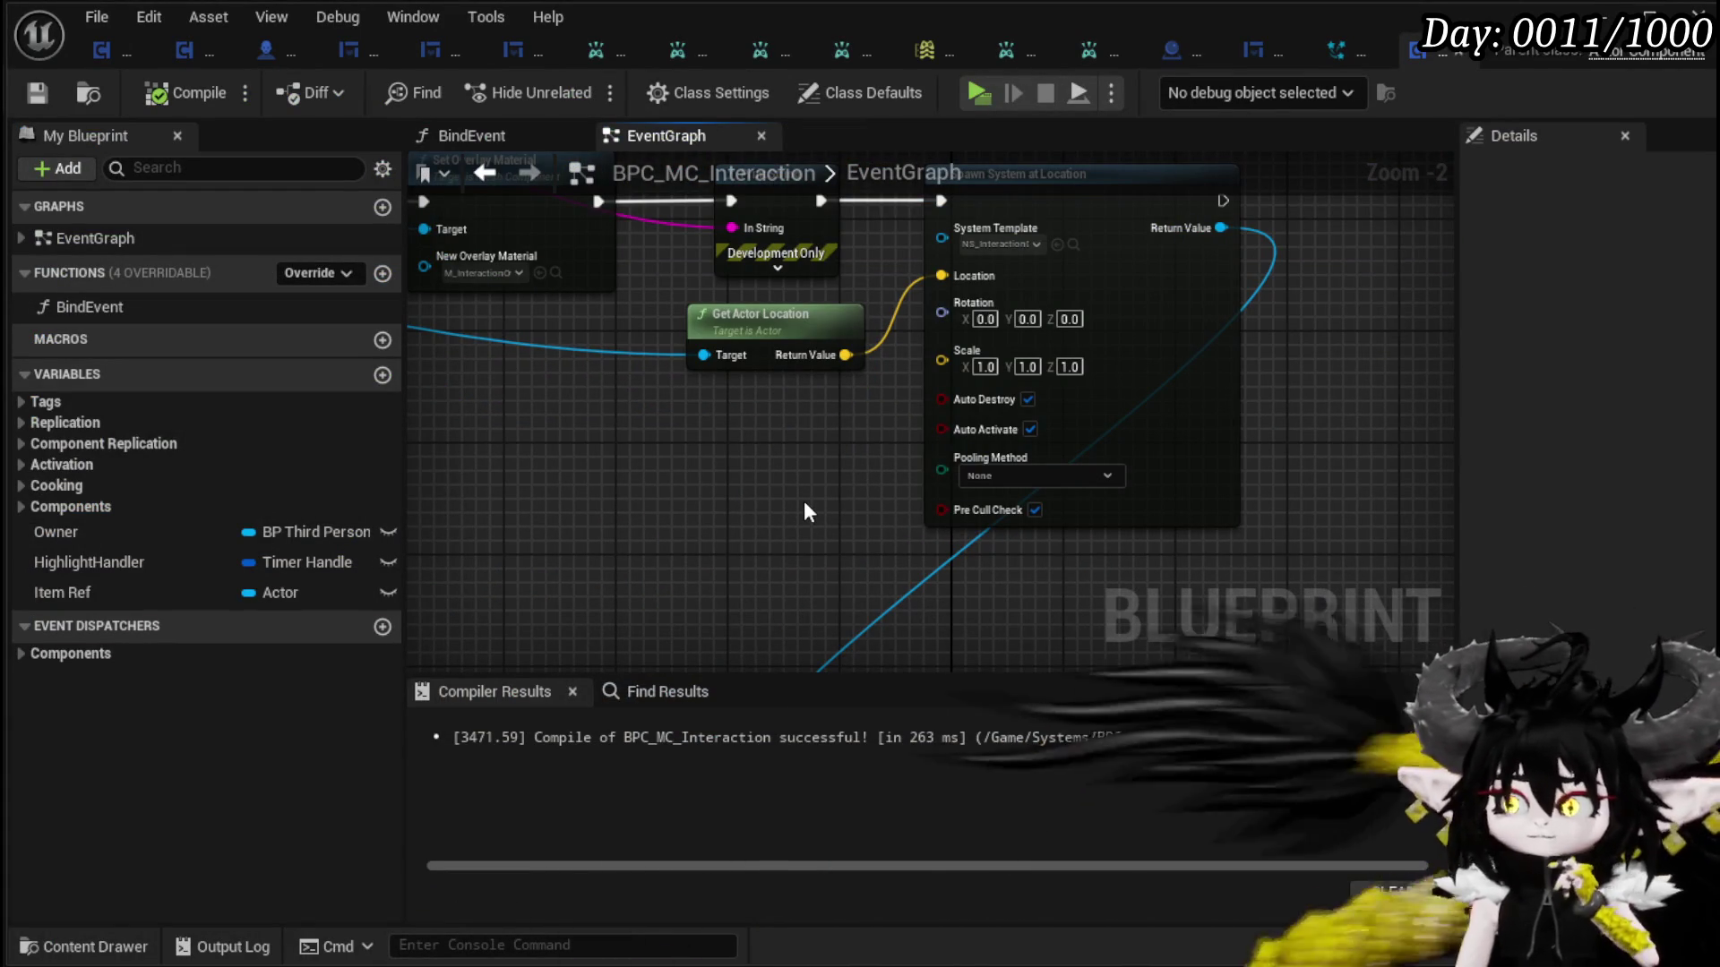
# - Pan across the StopHighlight and Interaction_Highlighter chains to the Spawn System at Location node
pyautogui.scroll(-2, 803, 503)
pyautogui.moveTo(844, 526)
pyautogui.mouseDown()
pyautogui.moveTo(1013, 314)
pyautogui.moveTo(1222, 371)
pyautogui.moveTo(1140, 384)
pyautogui.moveTo(1144, 363)
pyautogui.mouseUp()
pyautogui.moveTo(855, 462); pyautogui.dragTo(905, 299)
pyautogui.scroll(3, 936, 332)
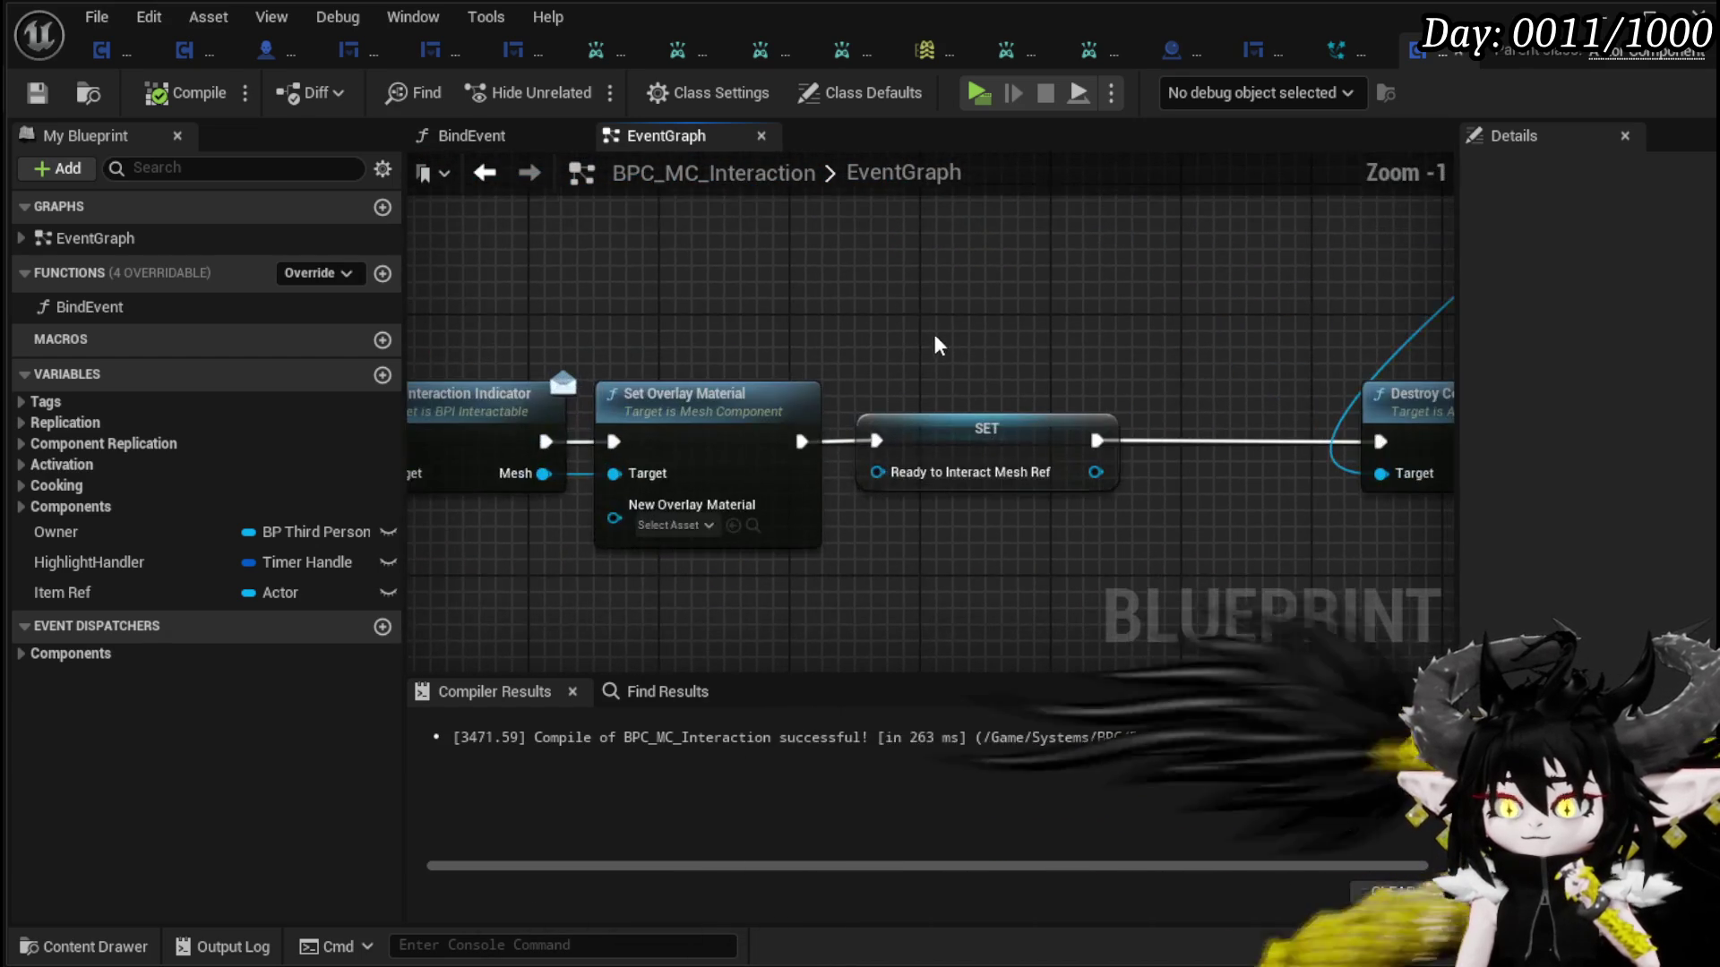
pyautogui.scroll(-1, 934, 342)
pyautogui.moveTo(933, 341)
pyautogui.mouseDown()
pyautogui.moveTo(810, 364)
pyautogui.moveTo(985, 269)
pyautogui.moveTo(1101, 397)
pyautogui.mouseUp()
pyautogui.moveTo(942, 340); pyautogui.dragTo(1448, 384)
pyautogui.scroll(-1, 681, 457)
pyautogui.moveTo(681, 457)
pyautogui.mouseDown()
pyautogui.moveTo(992, 503)
pyautogui.moveTo(576, 488)
pyautogui.moveTo(829, 489)
pyautogui.mouseUp()
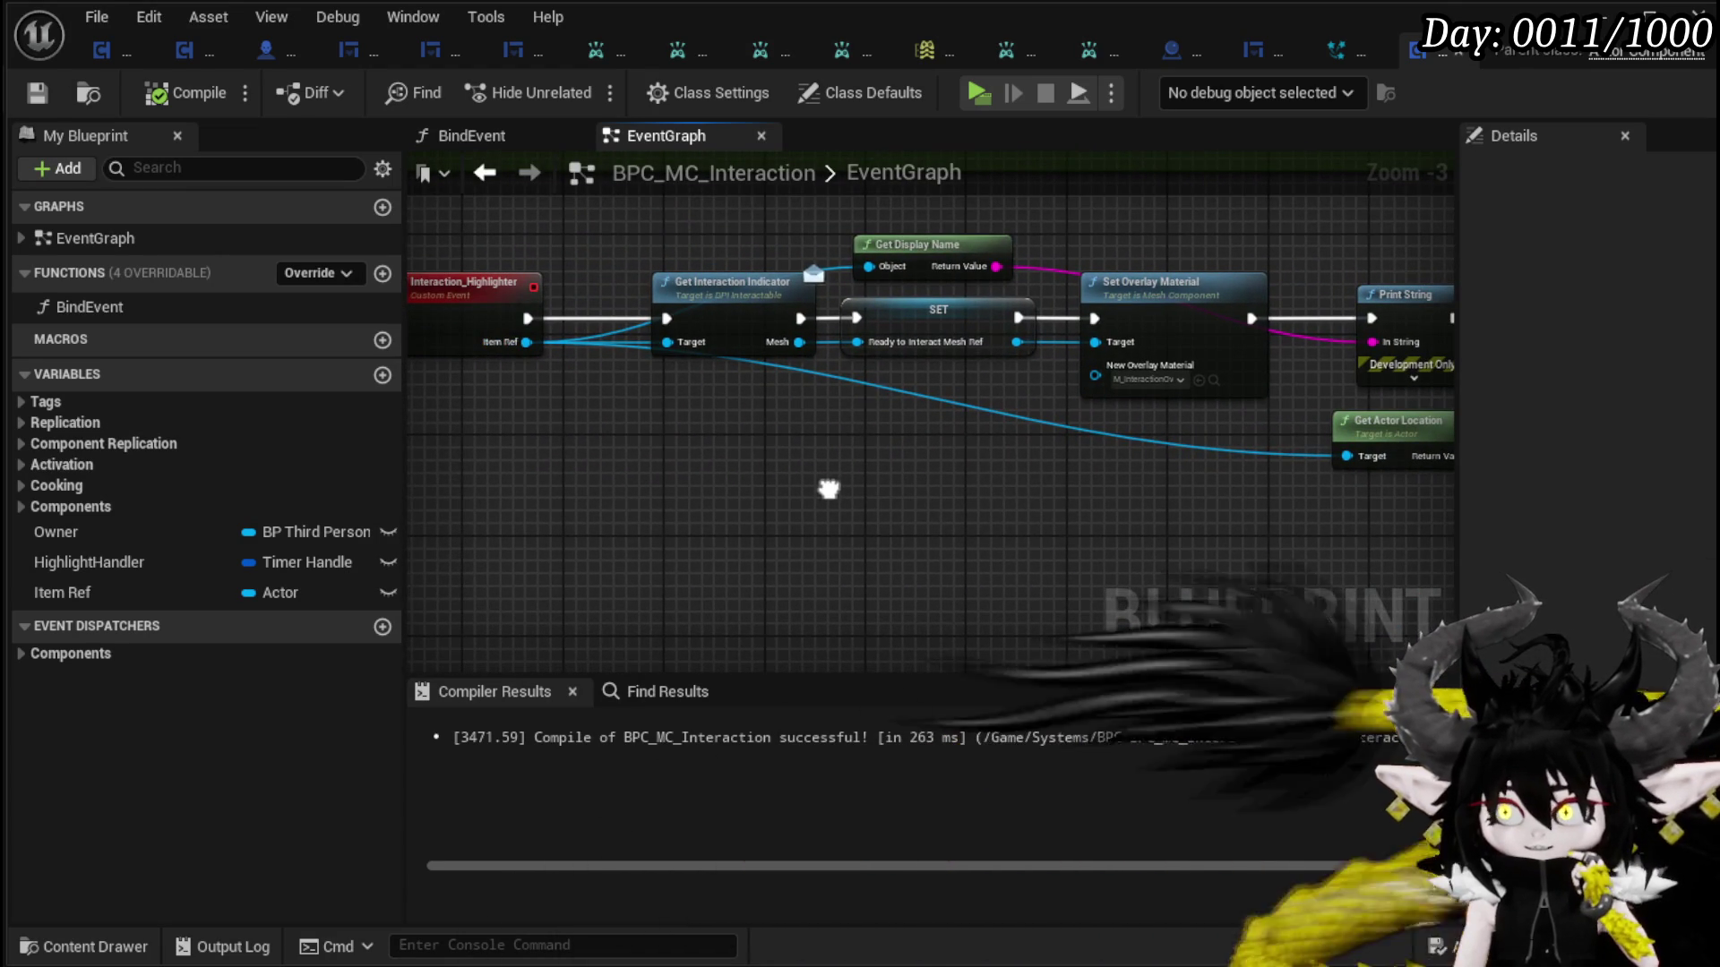
pyautogui.moveTo(828, 489)
pyautogui.mouseDown()
pyautogui.moveTo(640, 493)
pyautogui.moveTo(763, 483)
pyautogui.mouseUp()
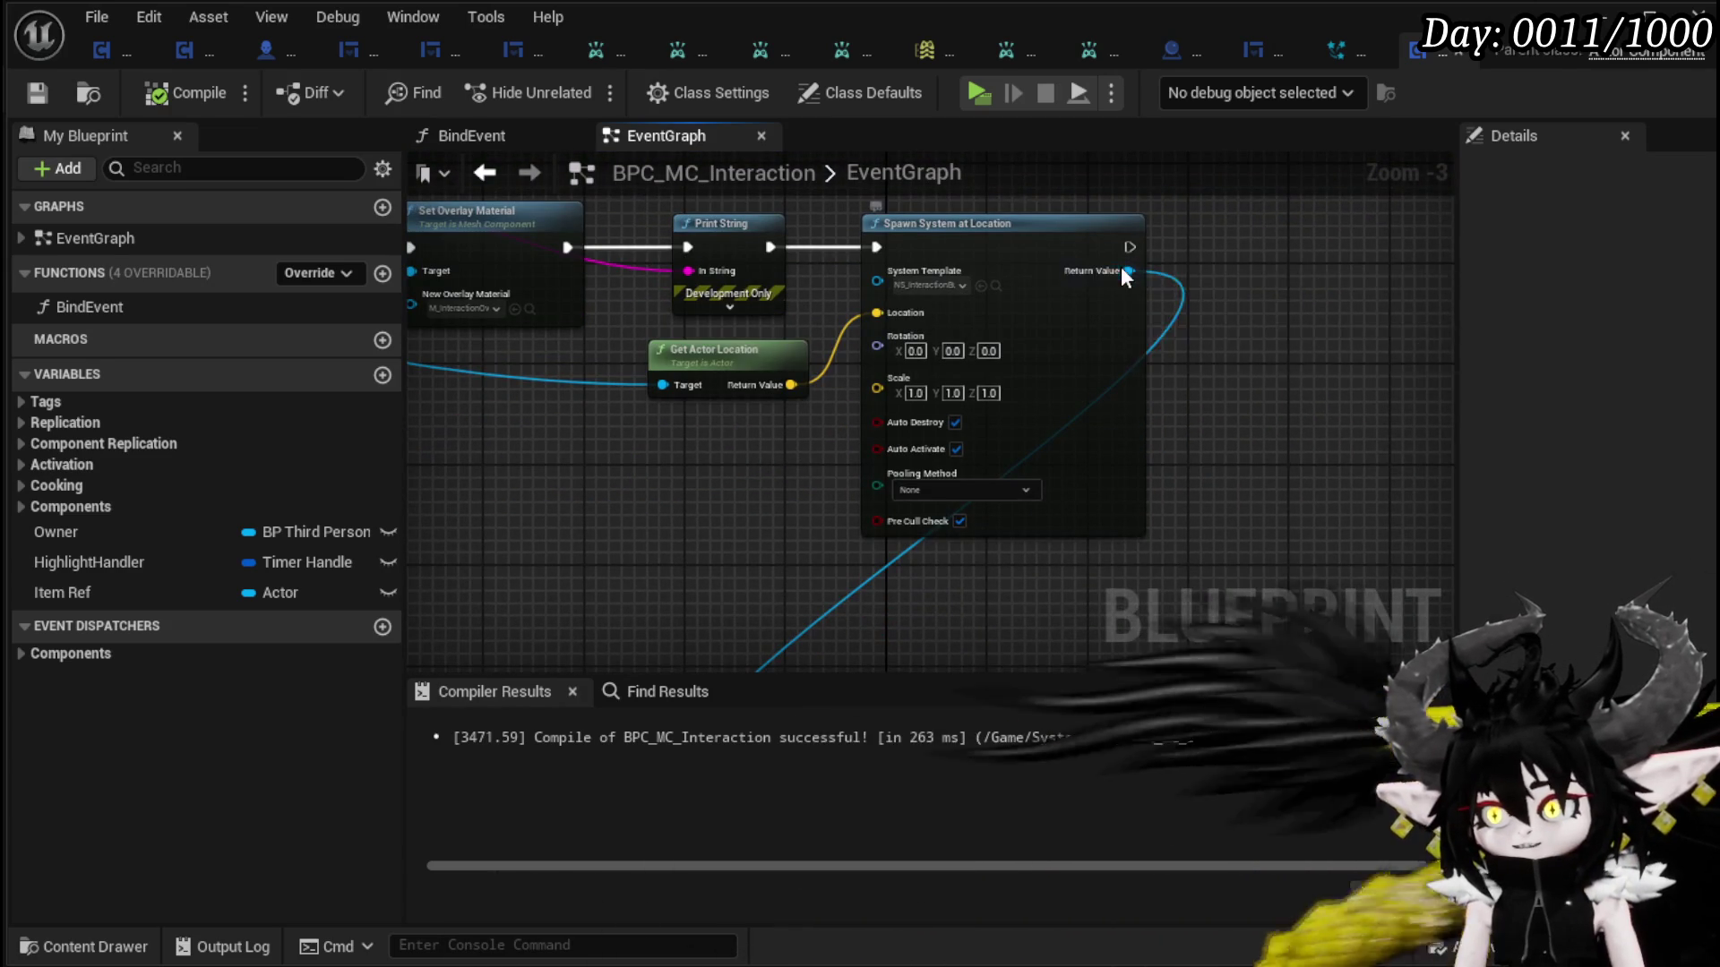
pyautogui.moveTo(1120, 266); pyautogui.dragTo(875, 346)
# - Promote Spawn System at Location's Return Value to a new variable named InteractionVFX
pyautogui.rightClick(880, 358)
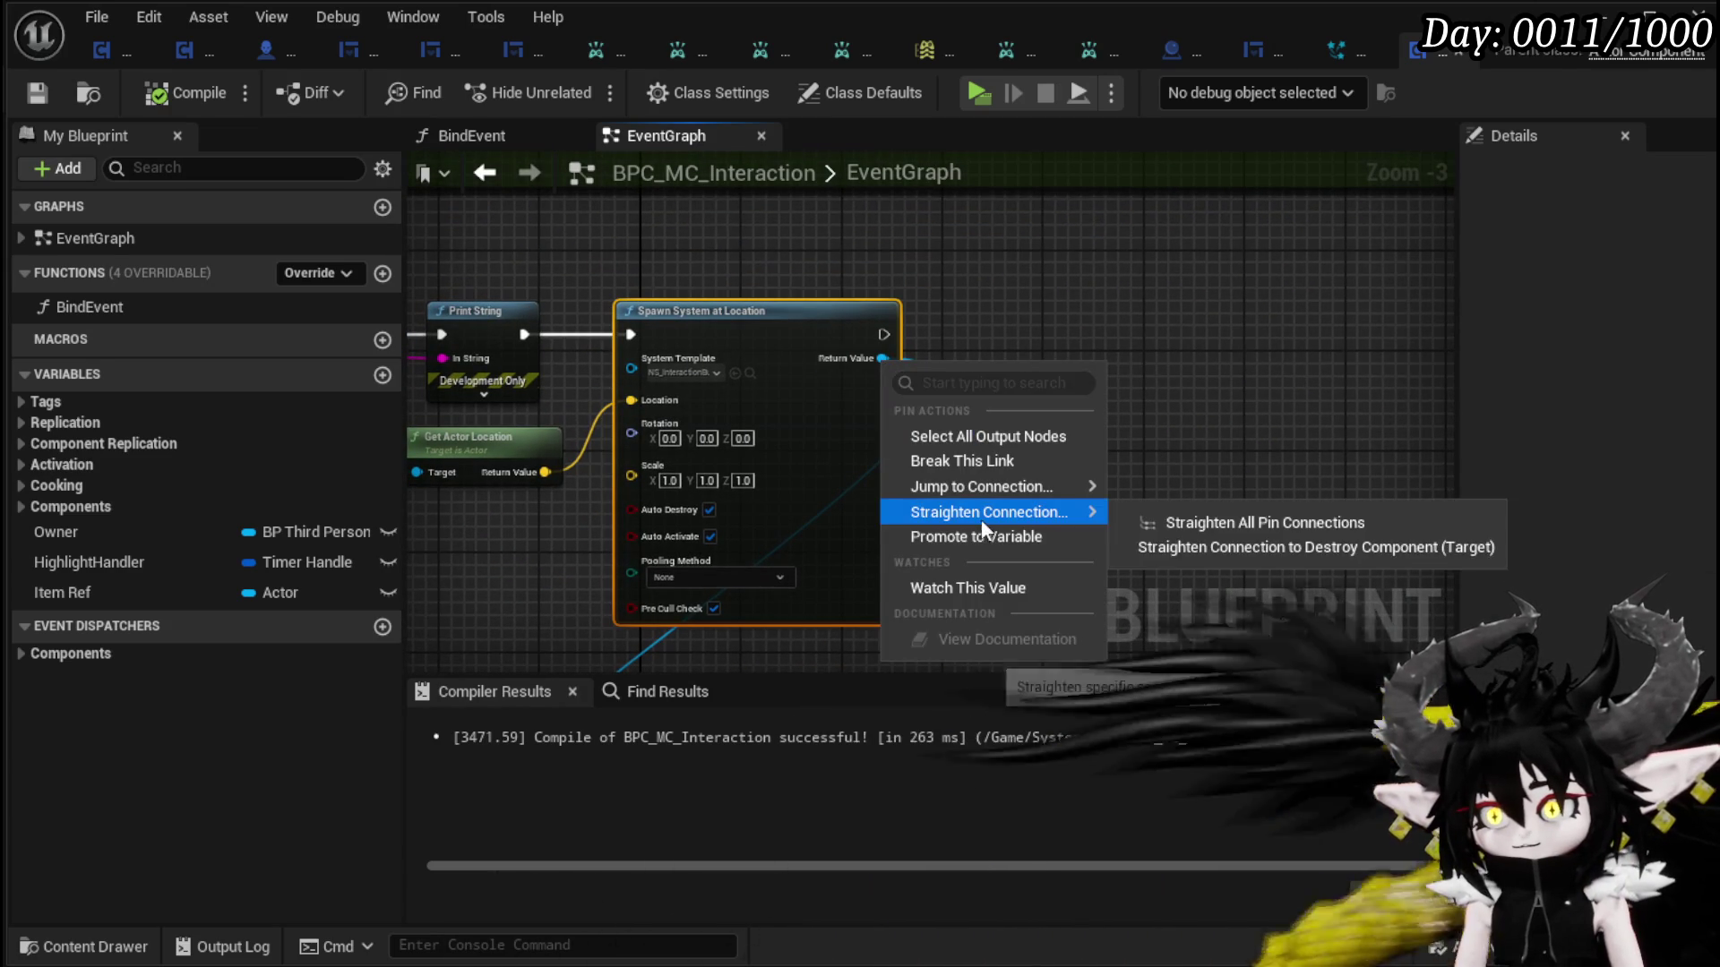
pyautogui.scroll(-4, 1254, 255)
pyautogui.scroll(5, 830, 347)
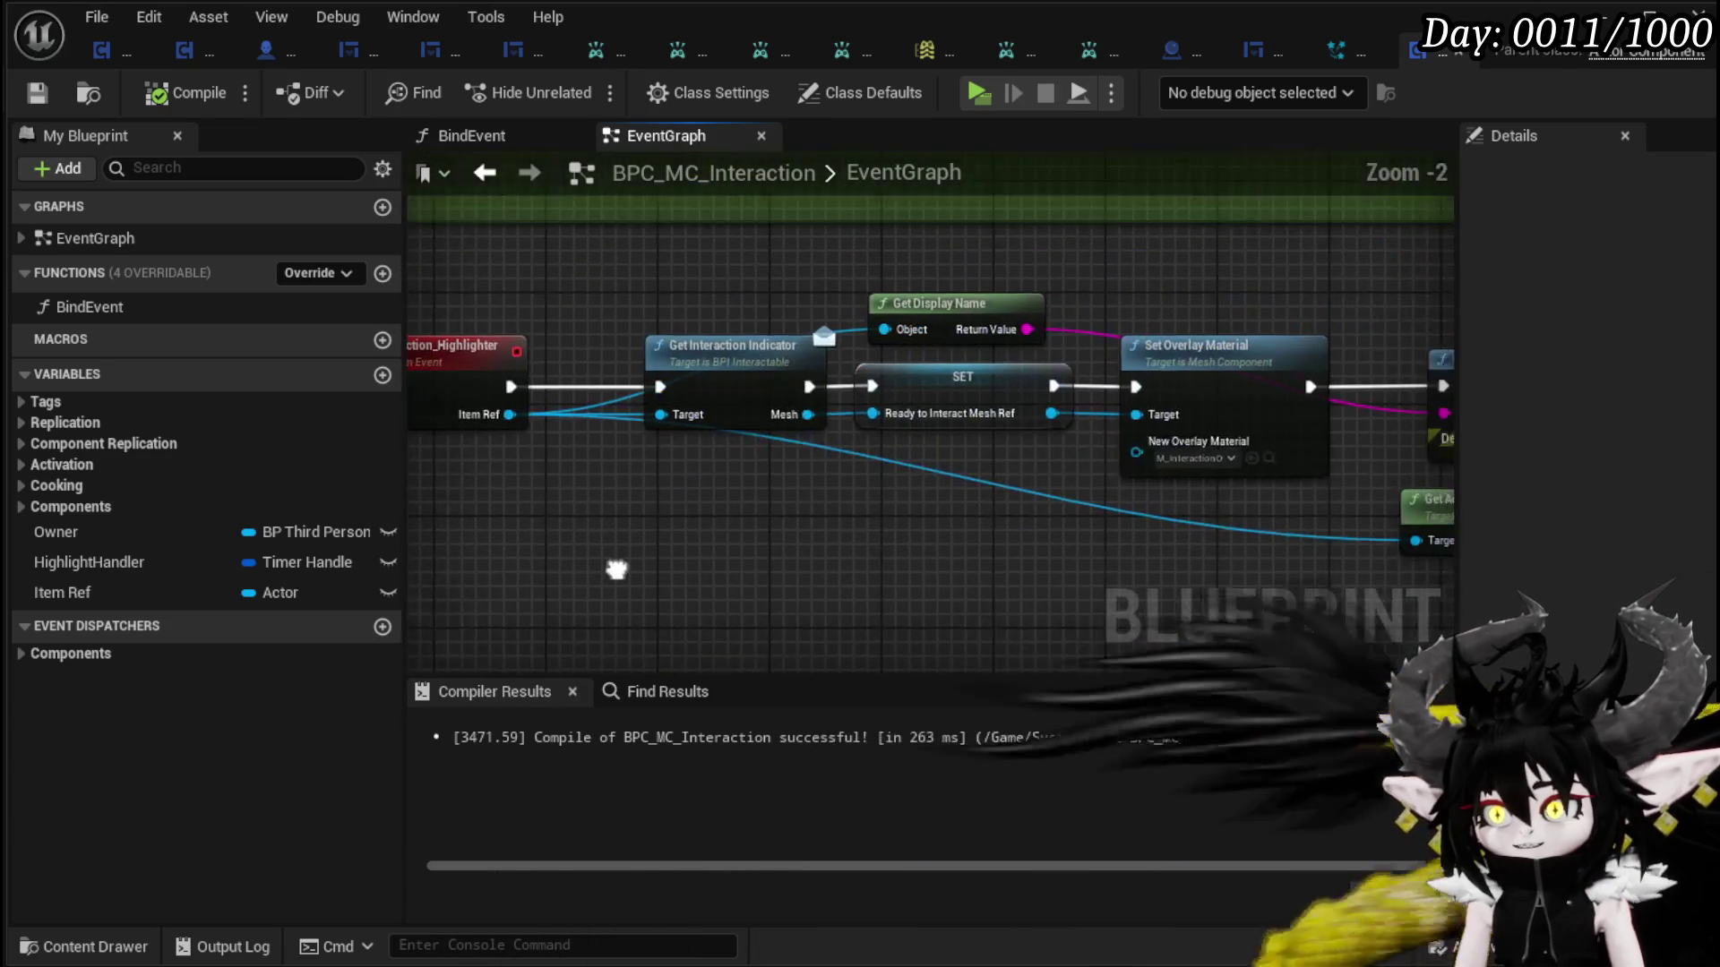
pyautogui.moveTo(499, 300); pyautogui.dragTo(1176, 513)
pyautogui.scroll(-3, 924, 518)
pyautogui.moveTo(925, 518)
pyautogui.mouseDown()
pyautogui.moveTo(1072, 379)
pyautogui.moveTo(1103, 468)
pyautogui.mouseUp()
pyautogui.scroll(4, 1100, 459)
pyautogui.rightClick(955, 458)
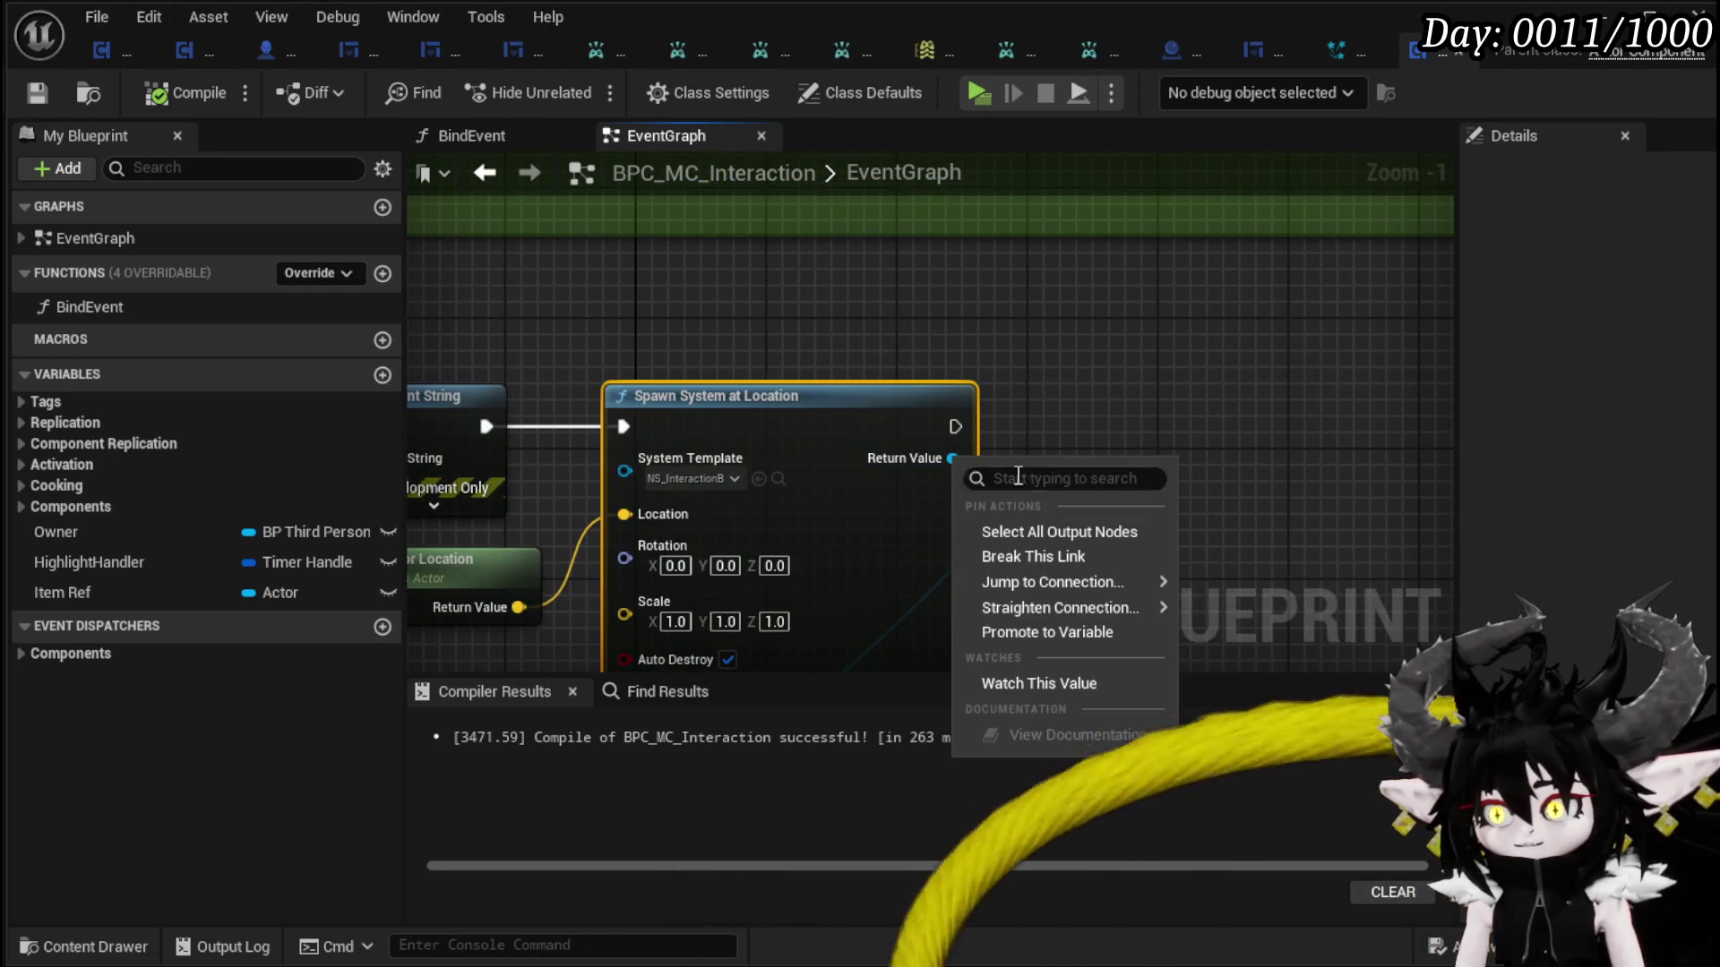
pyautogui.click(1060, 633)
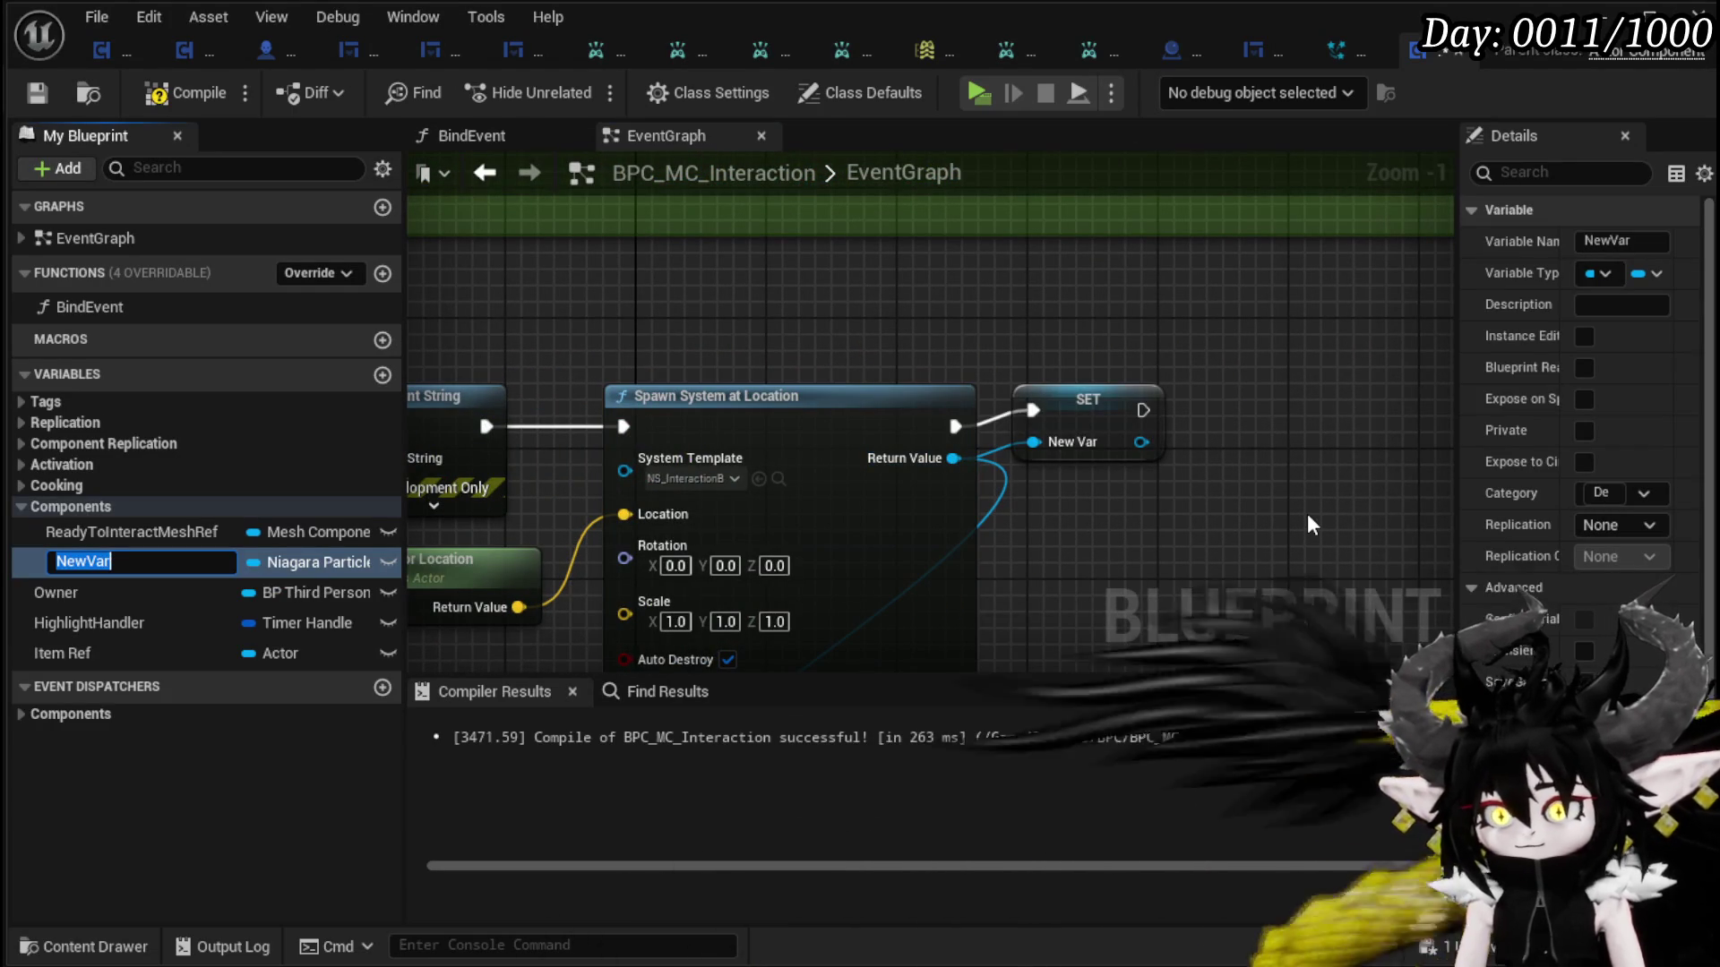
pyautogui.write('I')
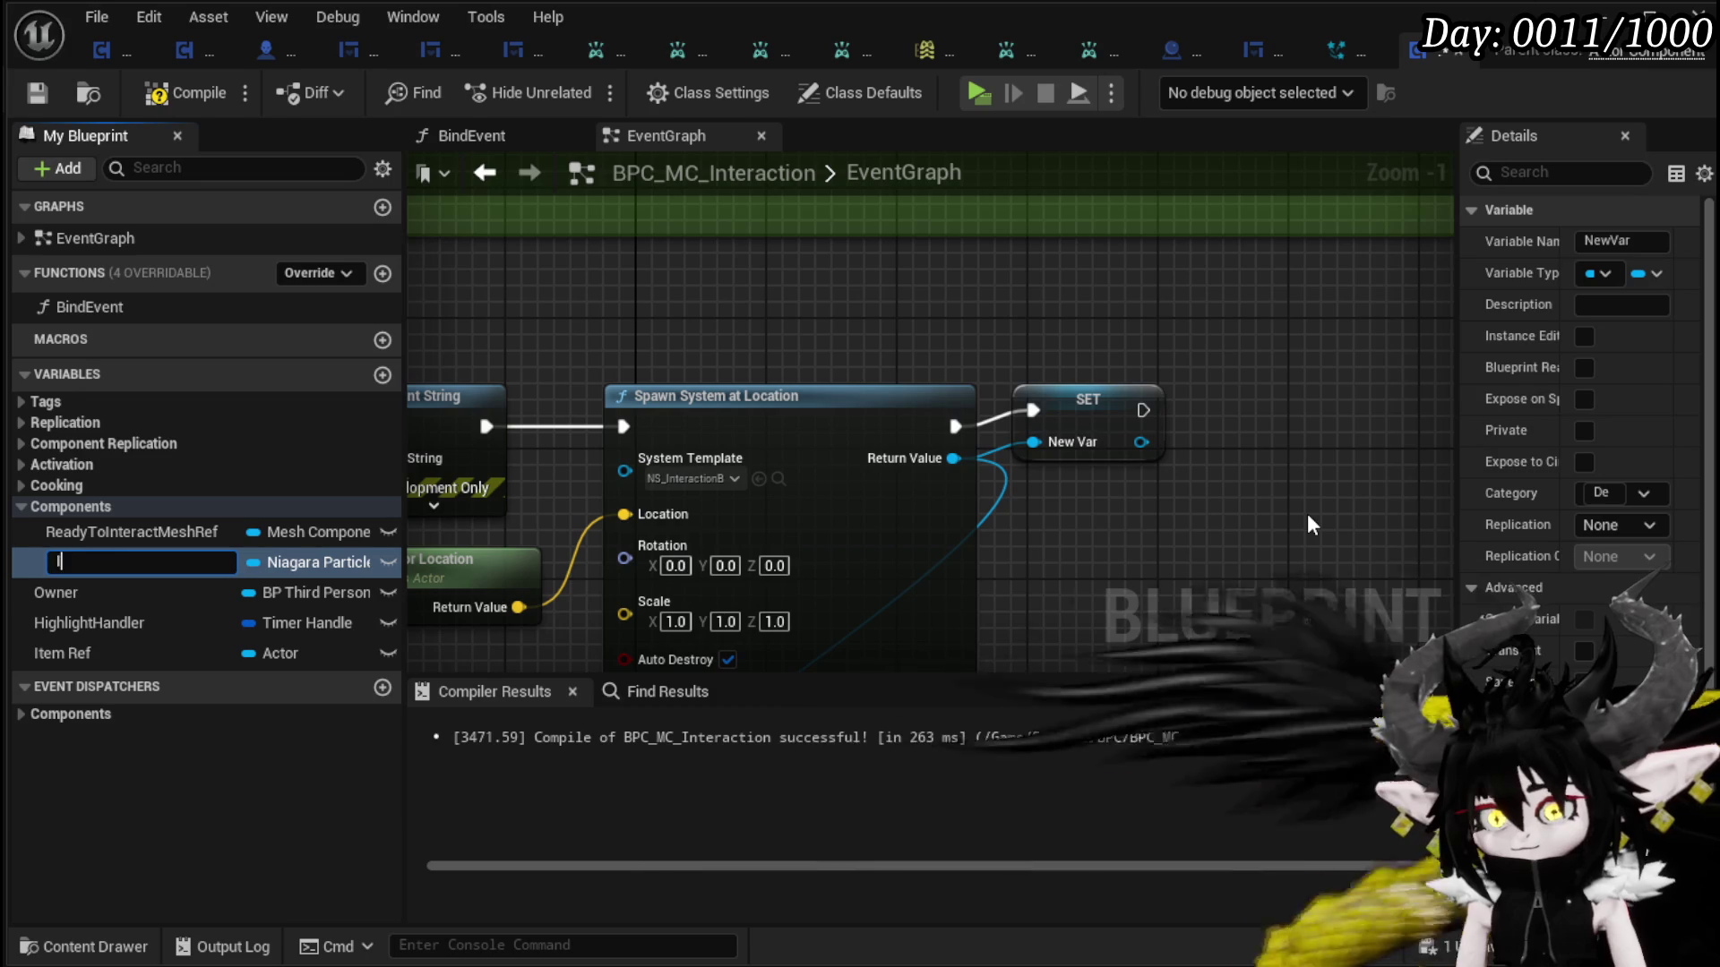
pyautogui.write('nteractionVFX')
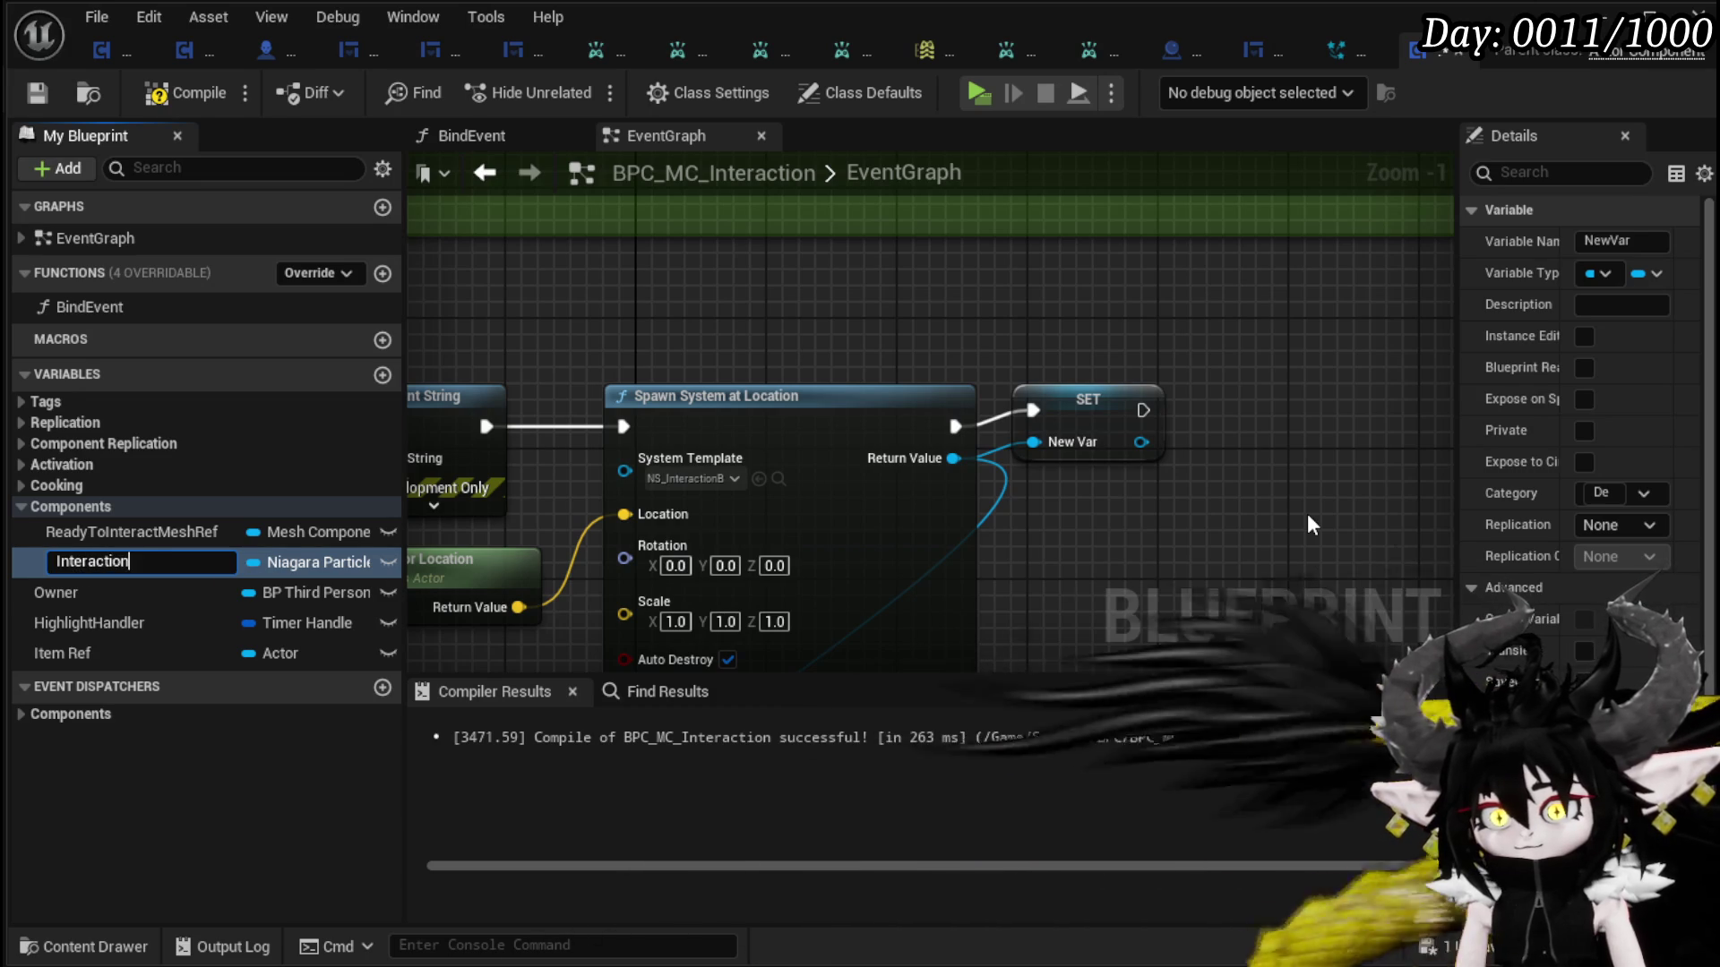
pyautogui.press('Return')
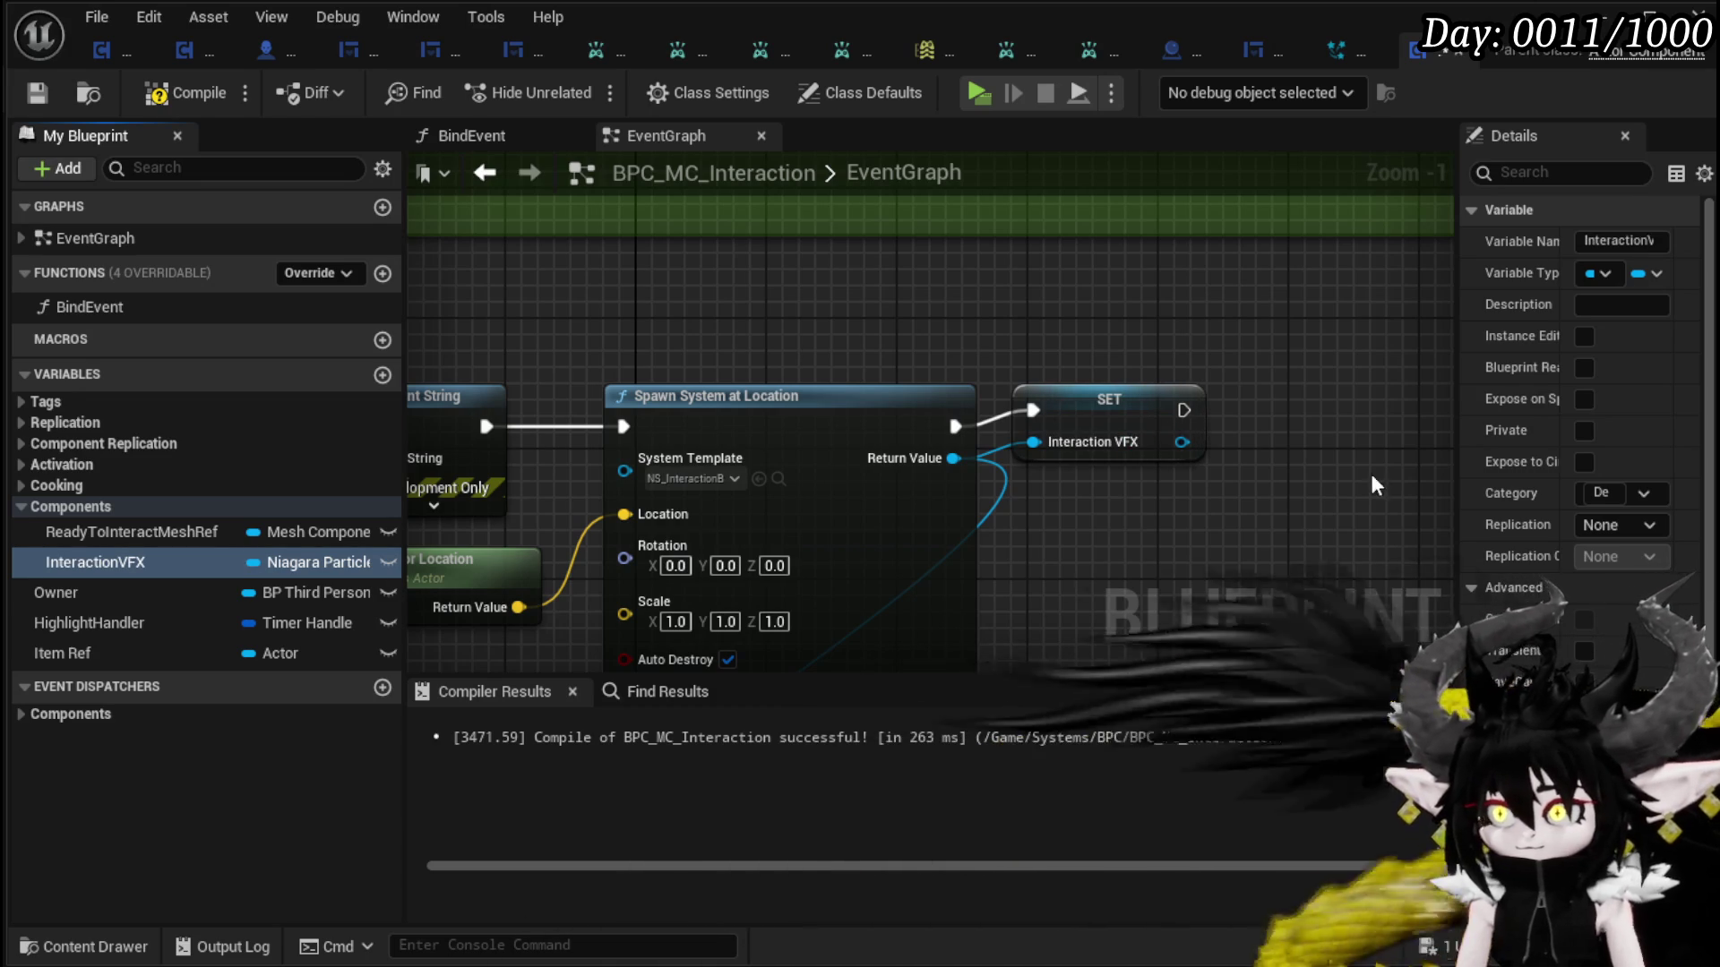
# - Move the new SET node aside and place an InteractionVFX getter in the graph
pyautogui.moveTo(1116, 417); pyautogui.dragTo(1234, 426)
pyautogui.scroll(-4, 978, 455)
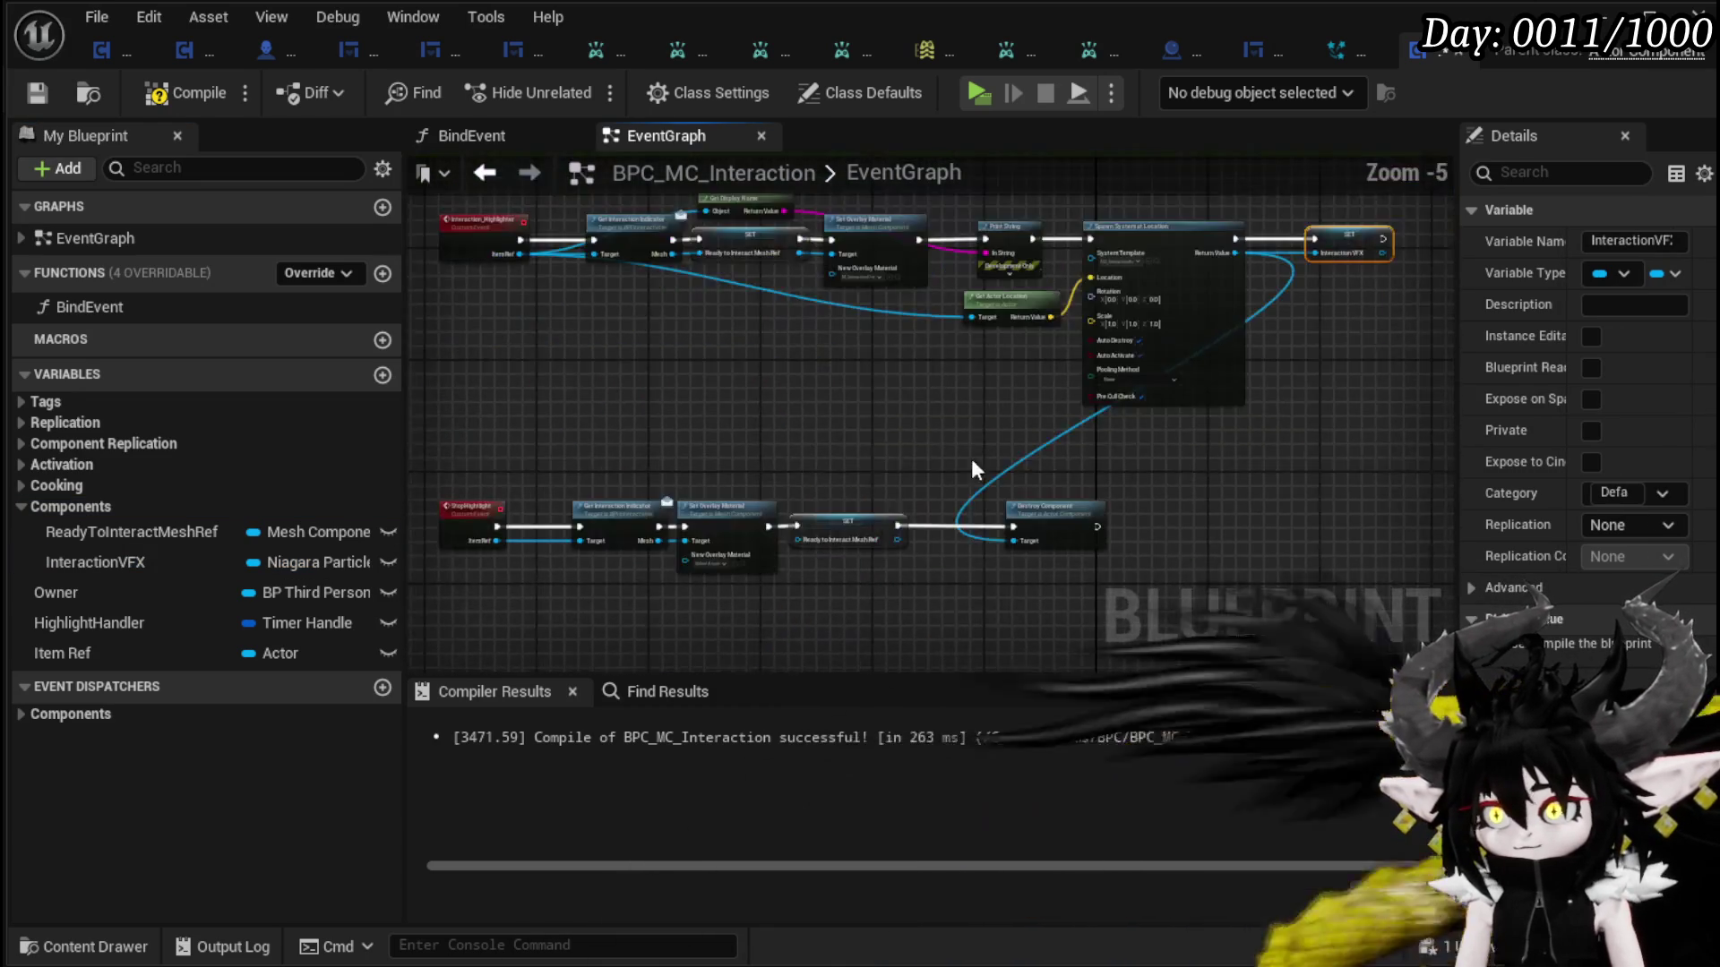
pyautogui.moveTo(110, 564)
pyautogui.mouseDown()
pyautogui.moveTo(1016, 445)
pyautogui.moveTo(1078, 460)
pyautogui.moveTo(1133, 452)
pyautogui.moveTo(1132, 436)
pyautogui.mouseUp()
pyautogui.click(1057, 498)
# - Feed the InteractionVFX getter into Destroy Component's Target
pyautogui.scroll(3, 1057, 498)
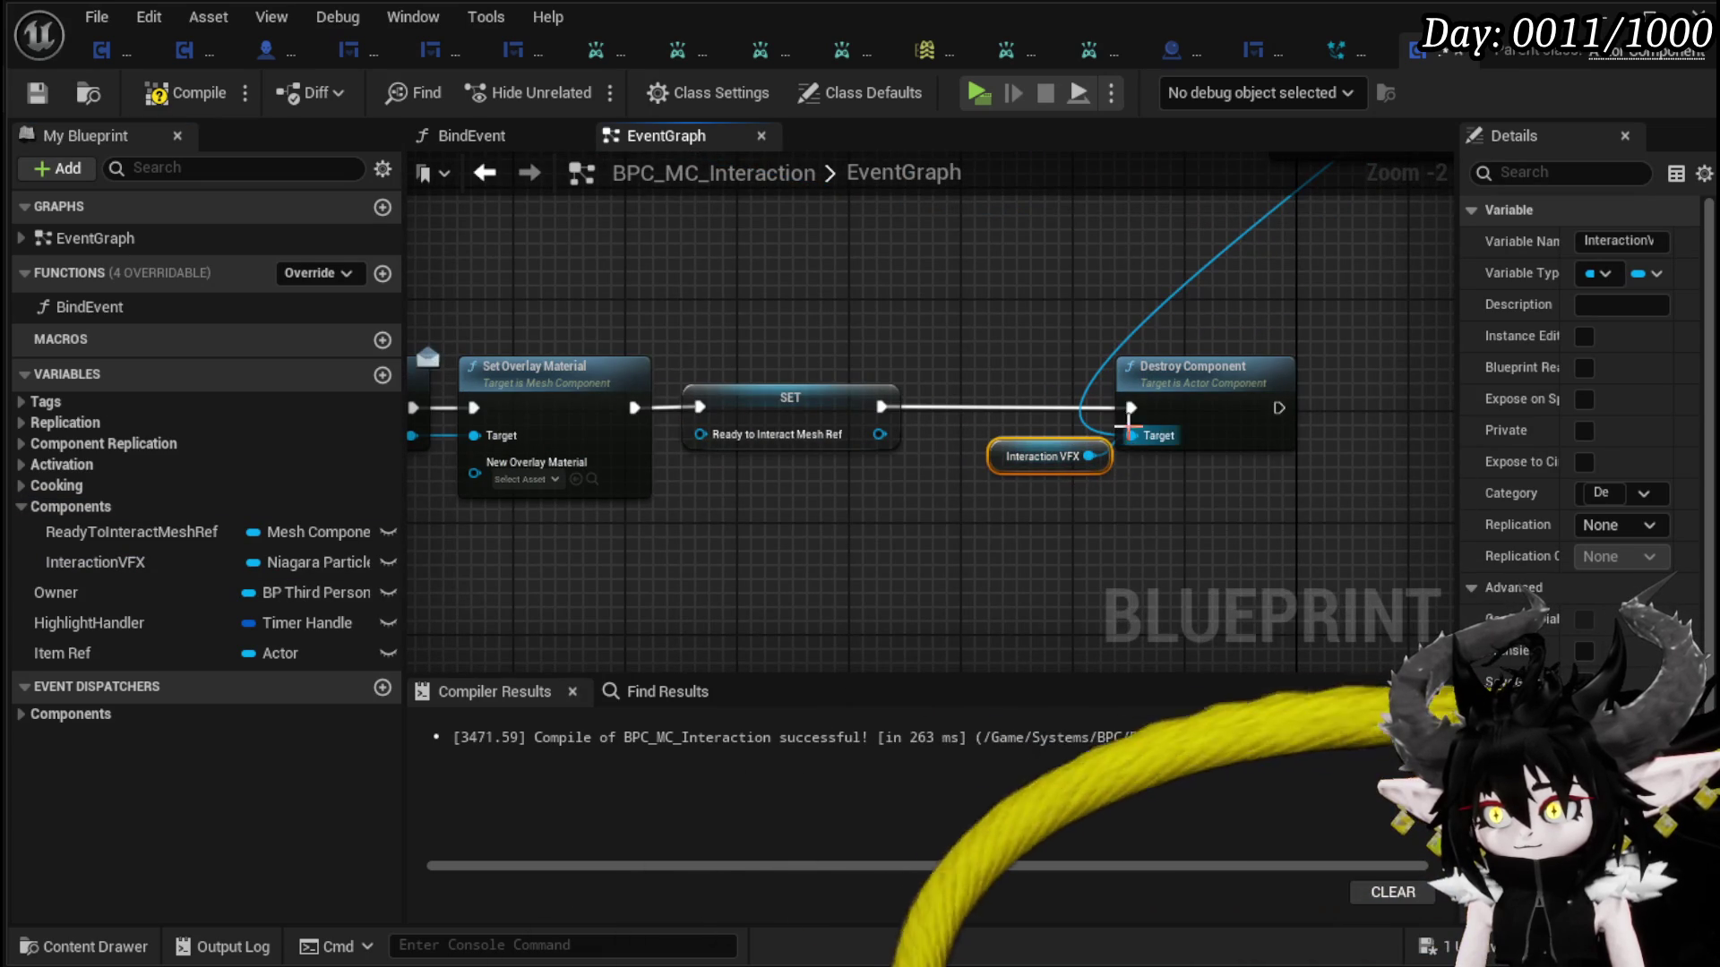
pyautogui.click(1149, 337)
pyautogui.moveTo(990, 548); pyautogui.dragTo(1252, 281)
pyautogui.scroll(-2, 1148, 537)
pyautogui.scroll(1, 1148, 537)
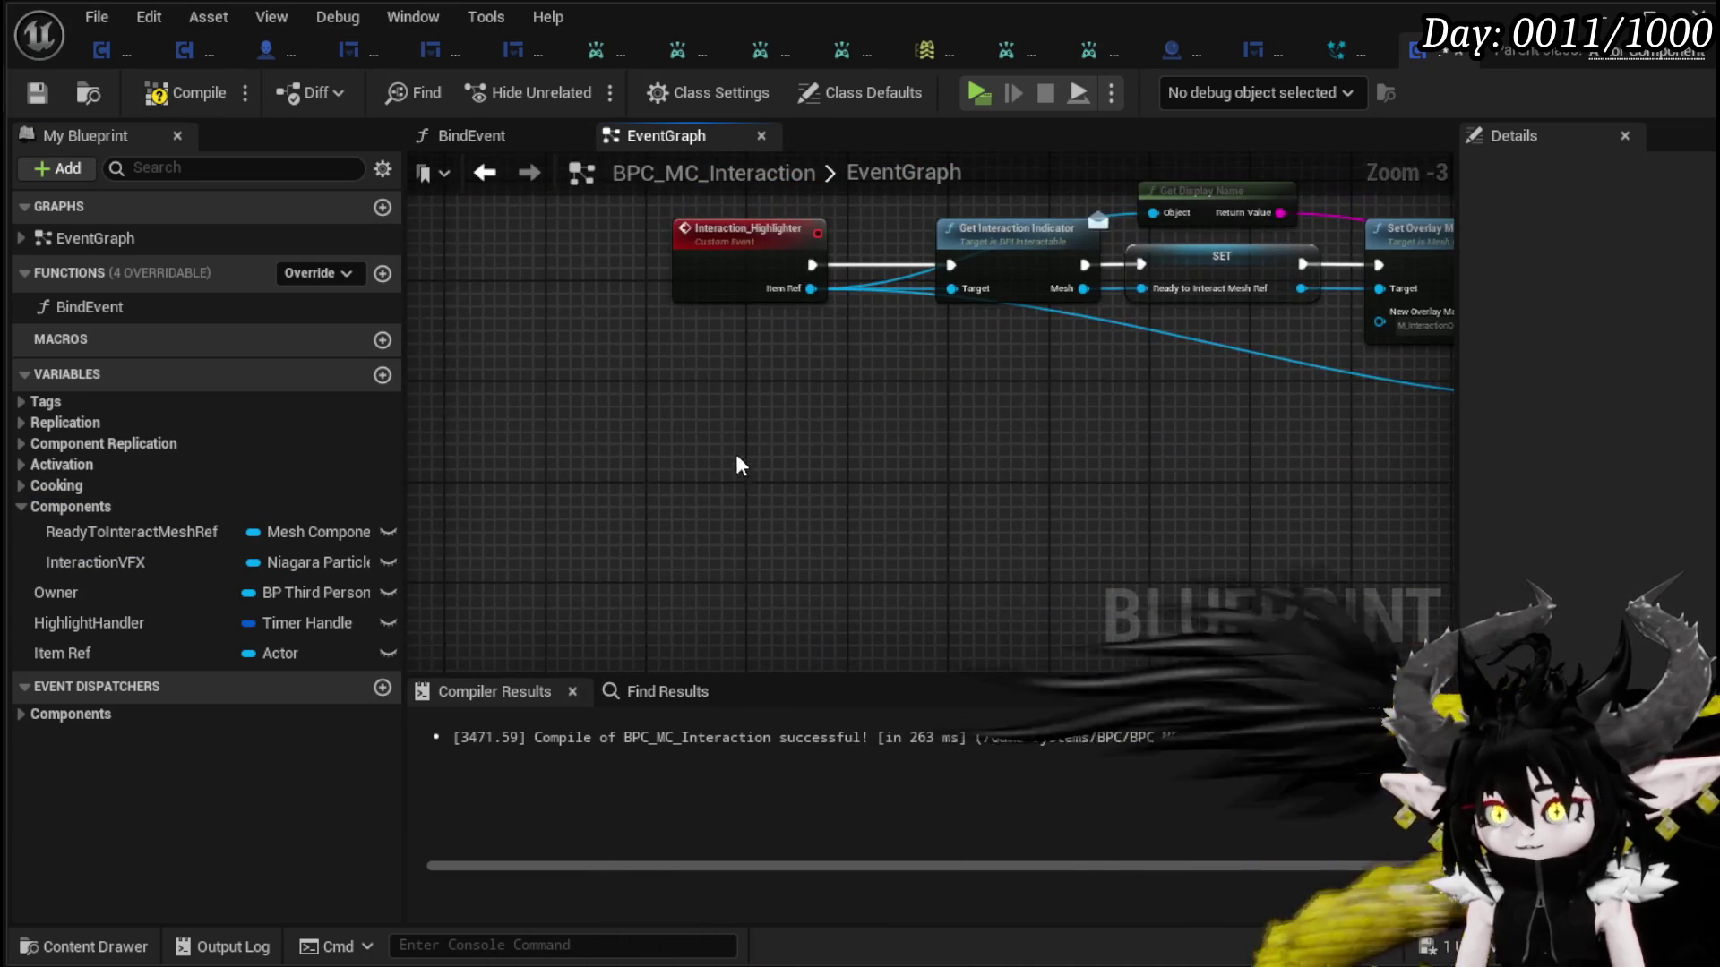
pyautogui.click(849, 438)
# - Add an Is Valid check on InteractionVFX right after Interaction_Highlighter
pyautogui.moveTo(860, 385); pyautogui.dragTo(593, 386)
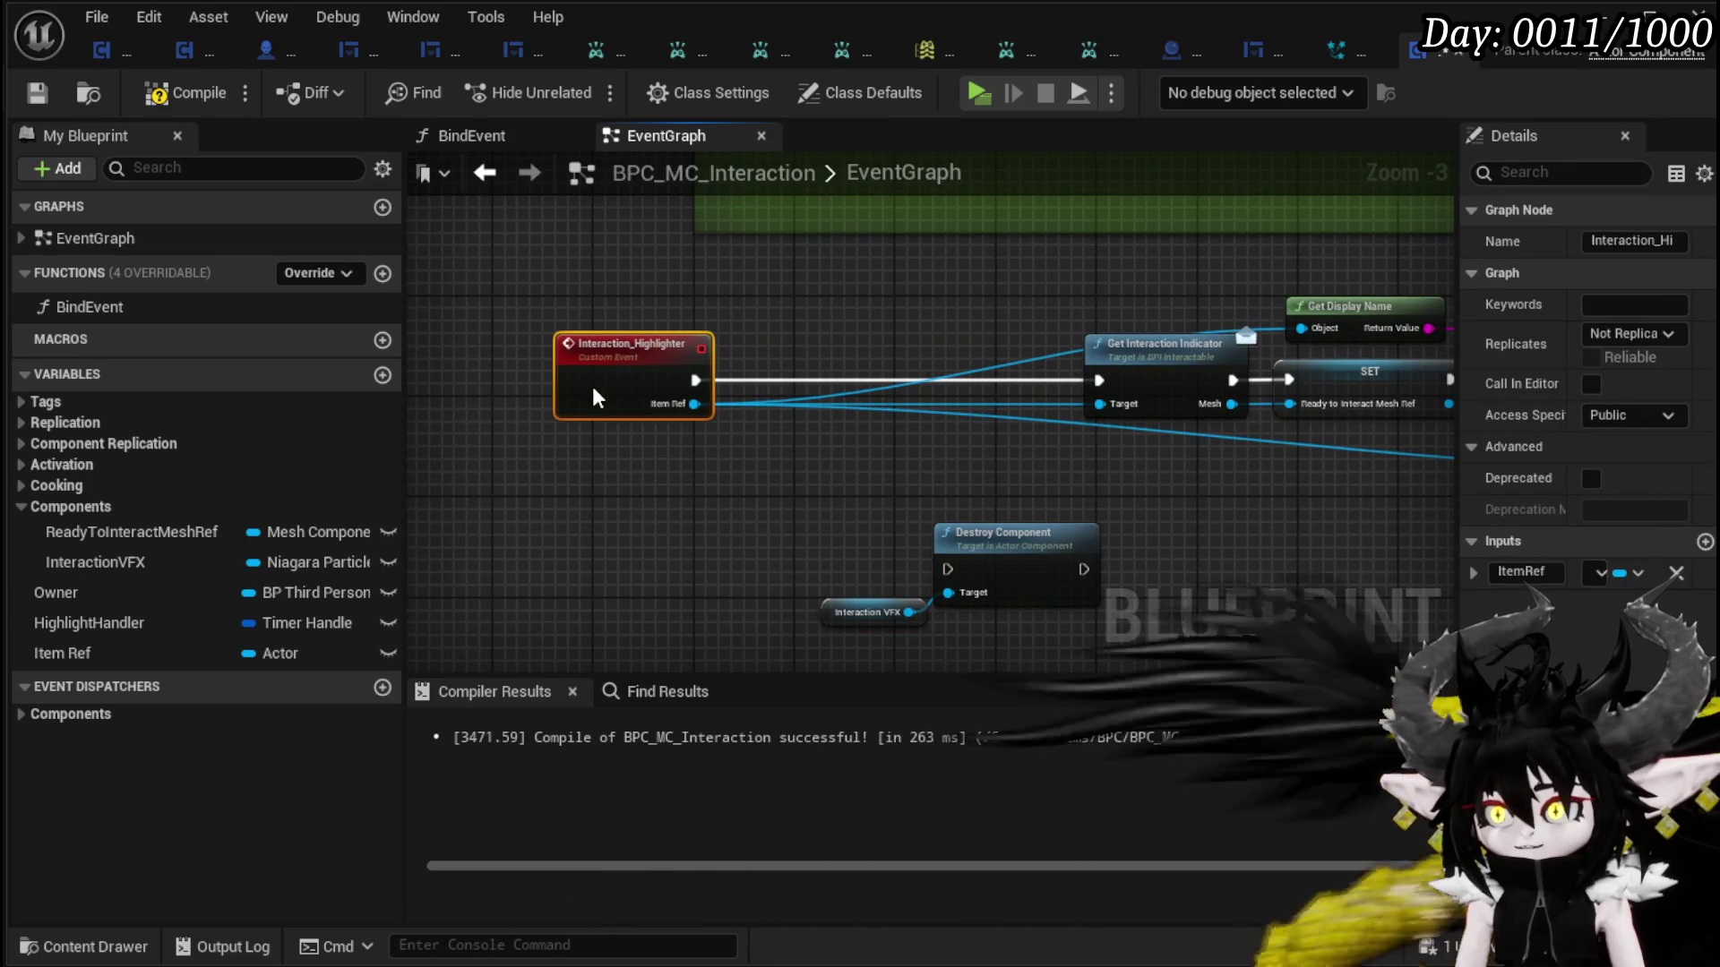
pyautogui.moveTo(906, 612); pyautogui.dragTo(875, 482)
pyautogui.write('is valid')
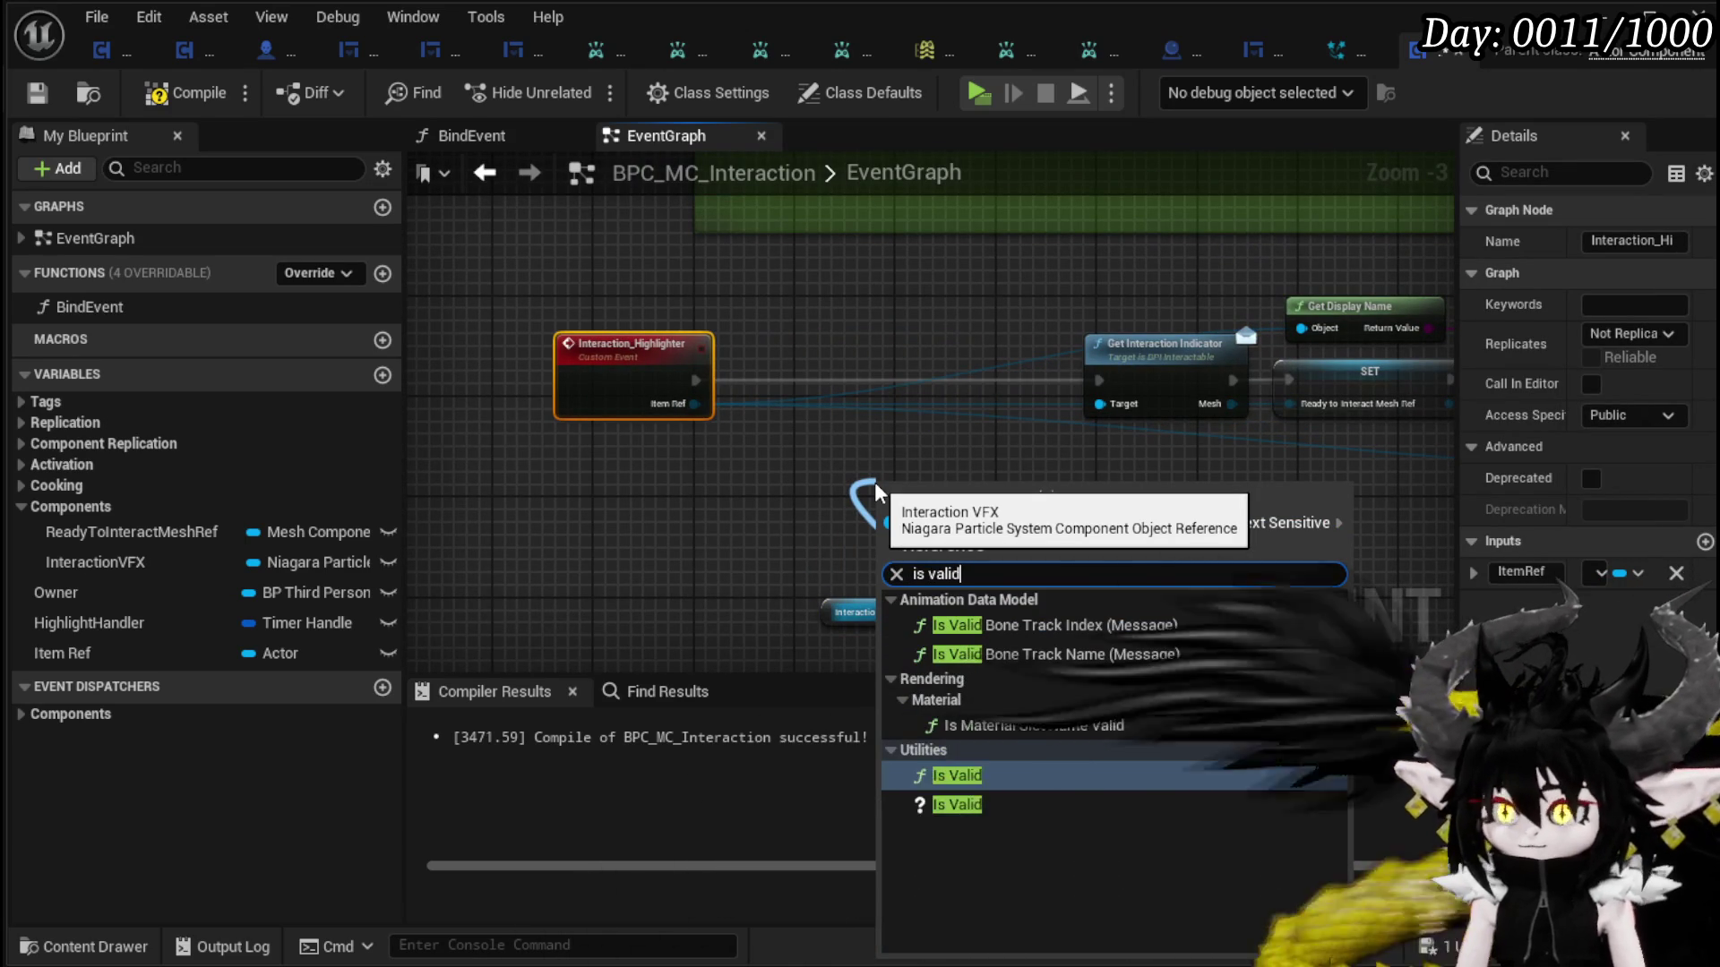
pyautogui.click(963, 802)
pyautogui.moveTo(929, 494)
pyautogui.mouseDown()
pyautogui.moveTo(847, 360)
pyautogui.moveTo(804, 356)
pyautogui.moveTo(793, 370)
pyautogui.moveTo(952, 573)
pyautogui.moveTo(1022, 299)
pyautogui.moveTo(1077, 327)
pyautogui.moveTo(1102, 383)
pyautogui.mouseUp()
pyautogui.click(1023, 516)
# - Route Destroy Component and the not-valid path into Get Interaction Indicator, then compile
pyautogui.moveTo(519, 498); pyautogui.dragTo(954, 251)
pyautogui.moveTo(971, 286); pyautogui.dragTo(858, 287)
pyautogui.moveTo(781, 404)
pyautogui.mouseDown()
pyautogui.moveTo(1073, 398)
pyautogui.moveTo(1098, 380)
pyautogui.mouseUp()
pyautogui.moveTo(891, 292)
pyautogui.mouseDown()
pyautogui.moveTo(1009, 293)
pyautogui.moveTo(938, 294)
pyautogui.mouseUp()
pyautogui.click(164, 95)
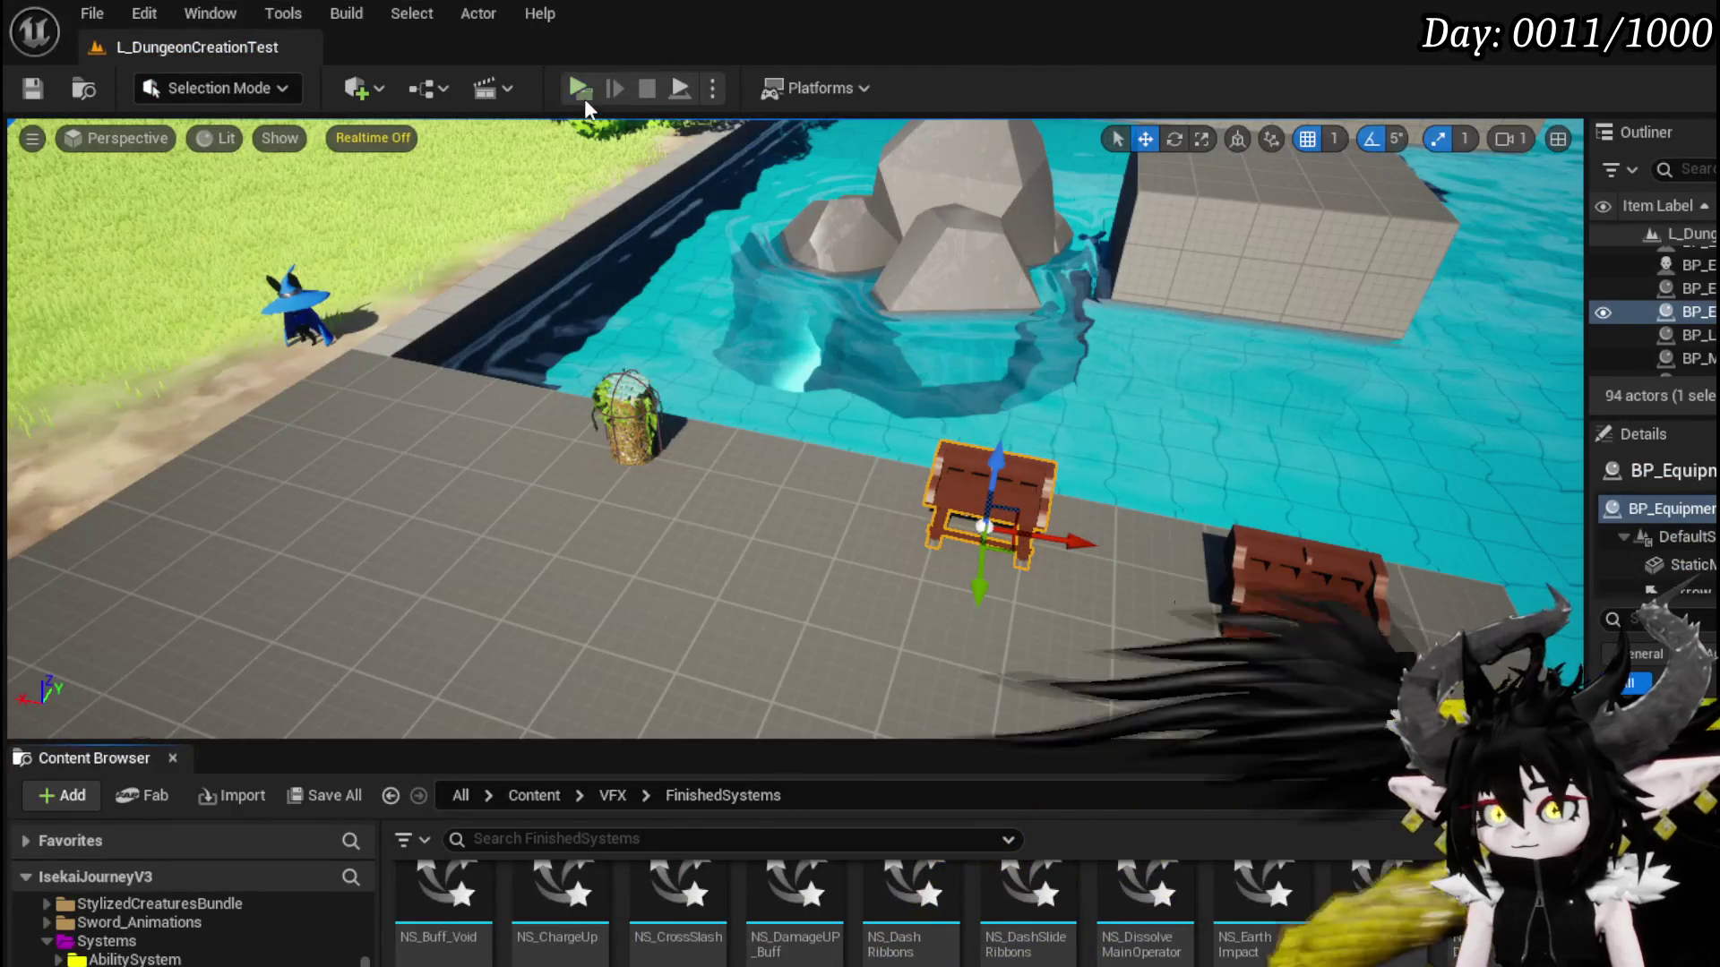
# - Play the level, run the character around the rocks and both chests, then stop and save
pyautogui.click(584, 99)
pyautogui.press('w')
pyautogui.press('w')
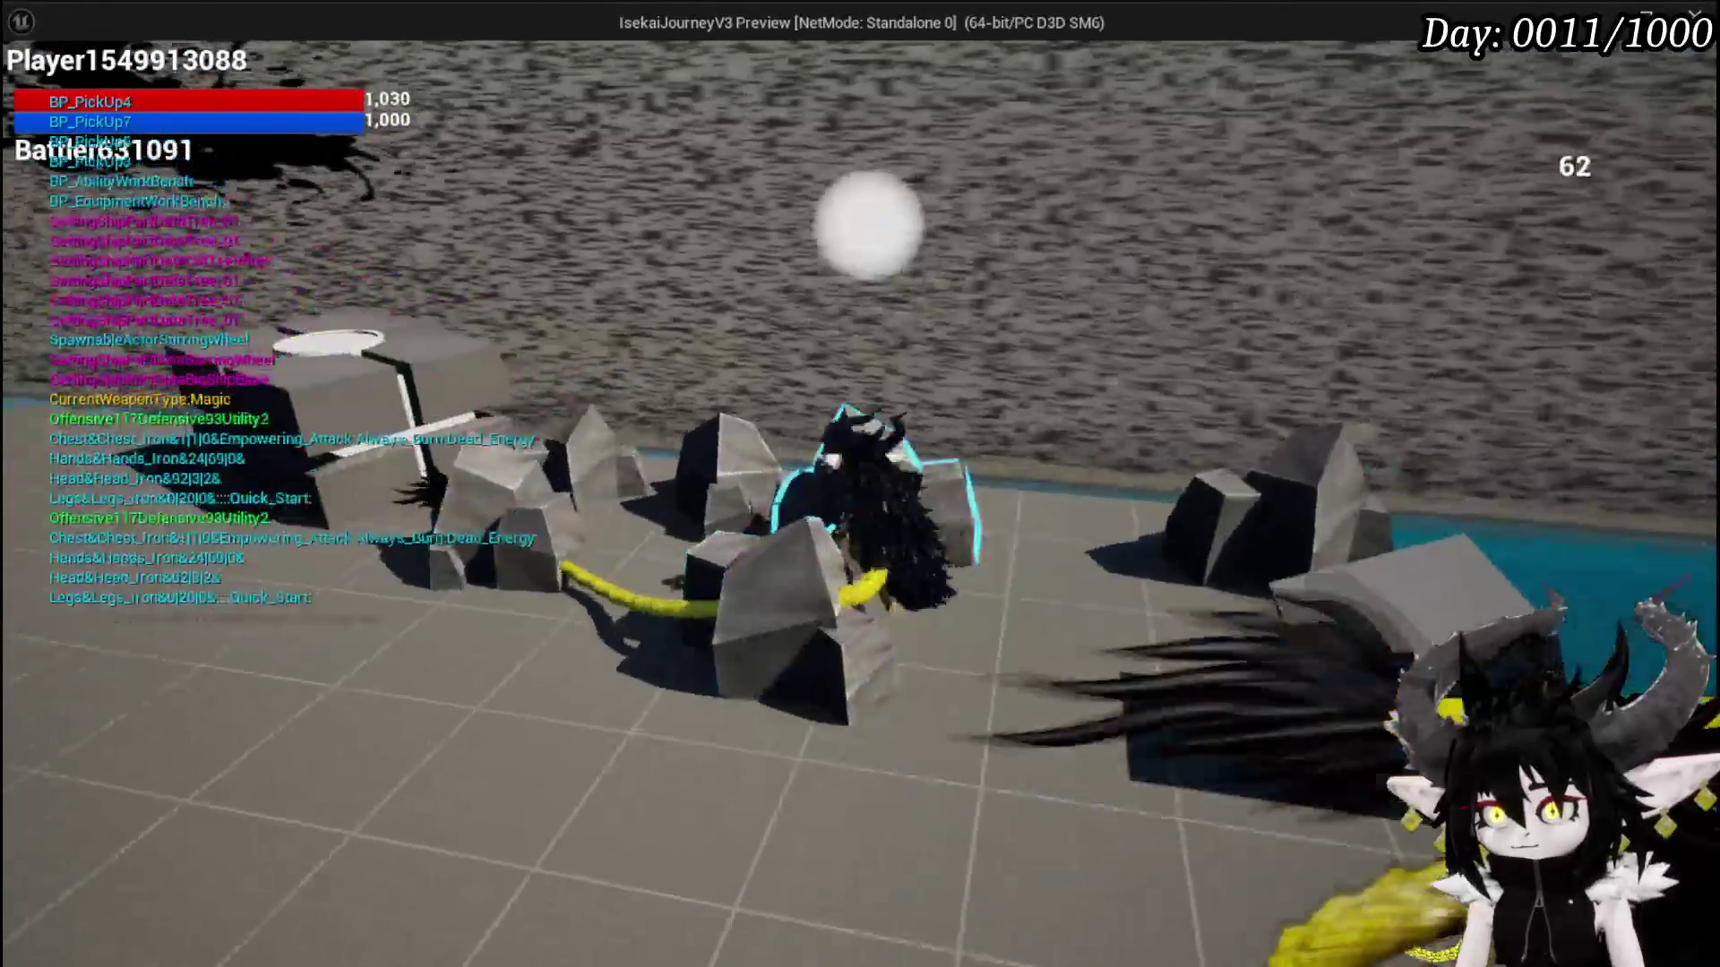
pyautogui.press('w')
pyautogui.press('w')
pyautogui.press('w')
pyautogui.press('w')
pyautogui.press('w')
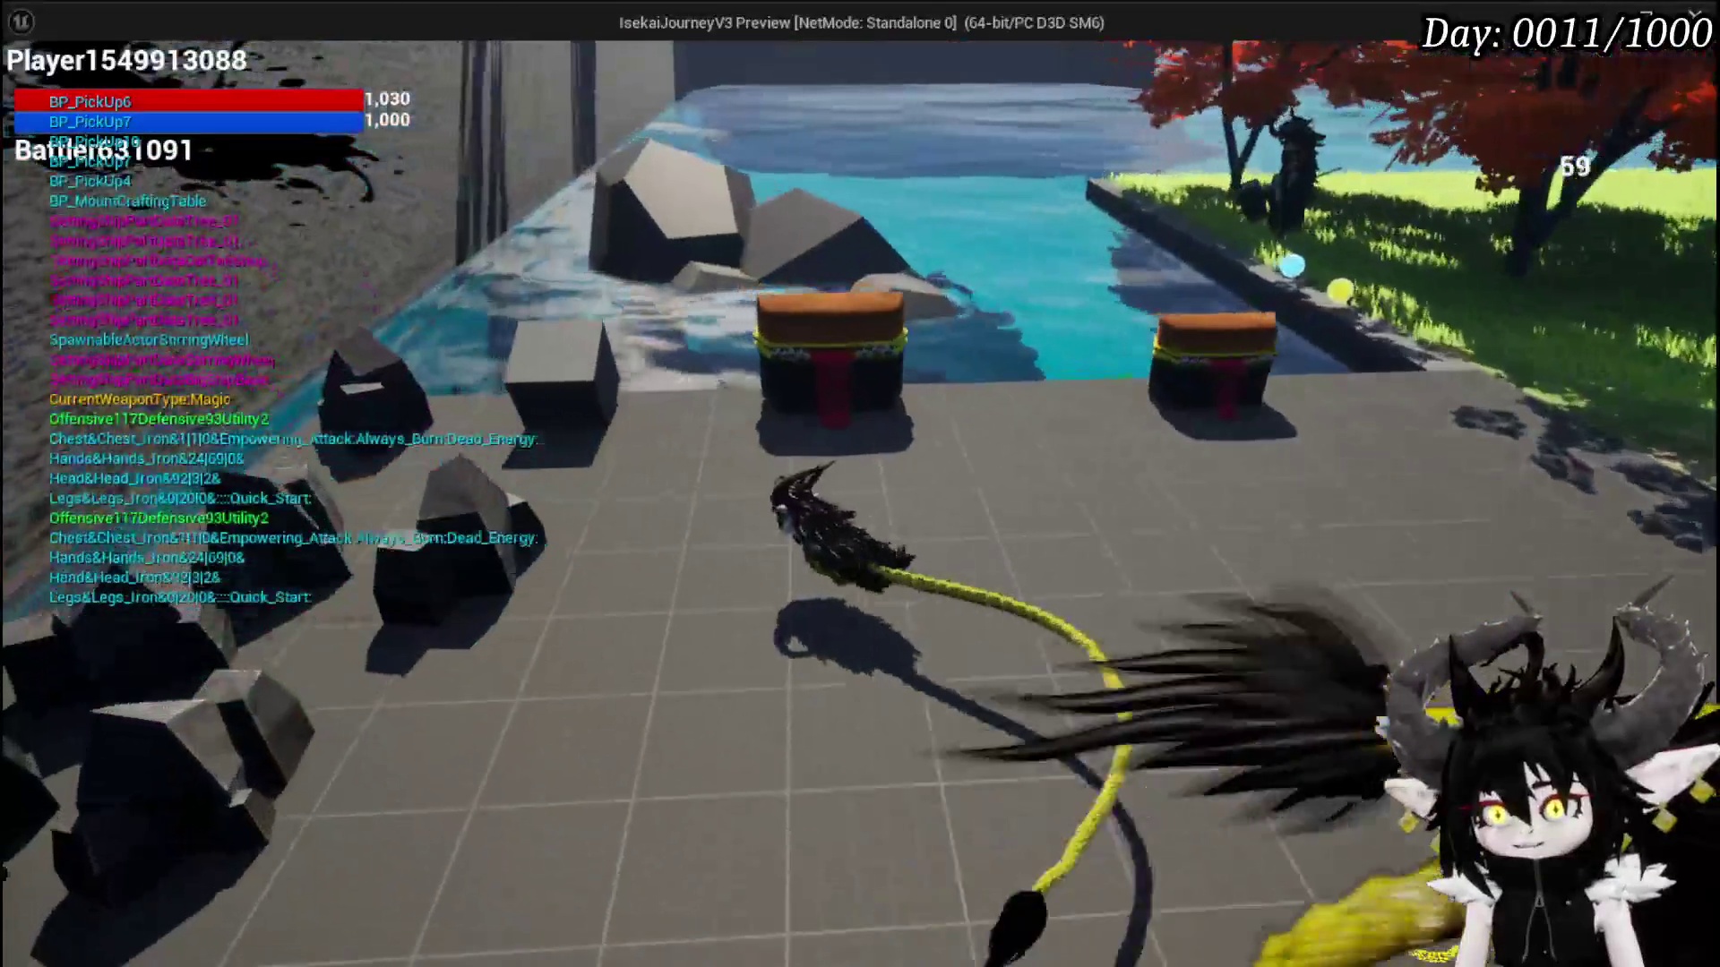
pyautogui.press('w')
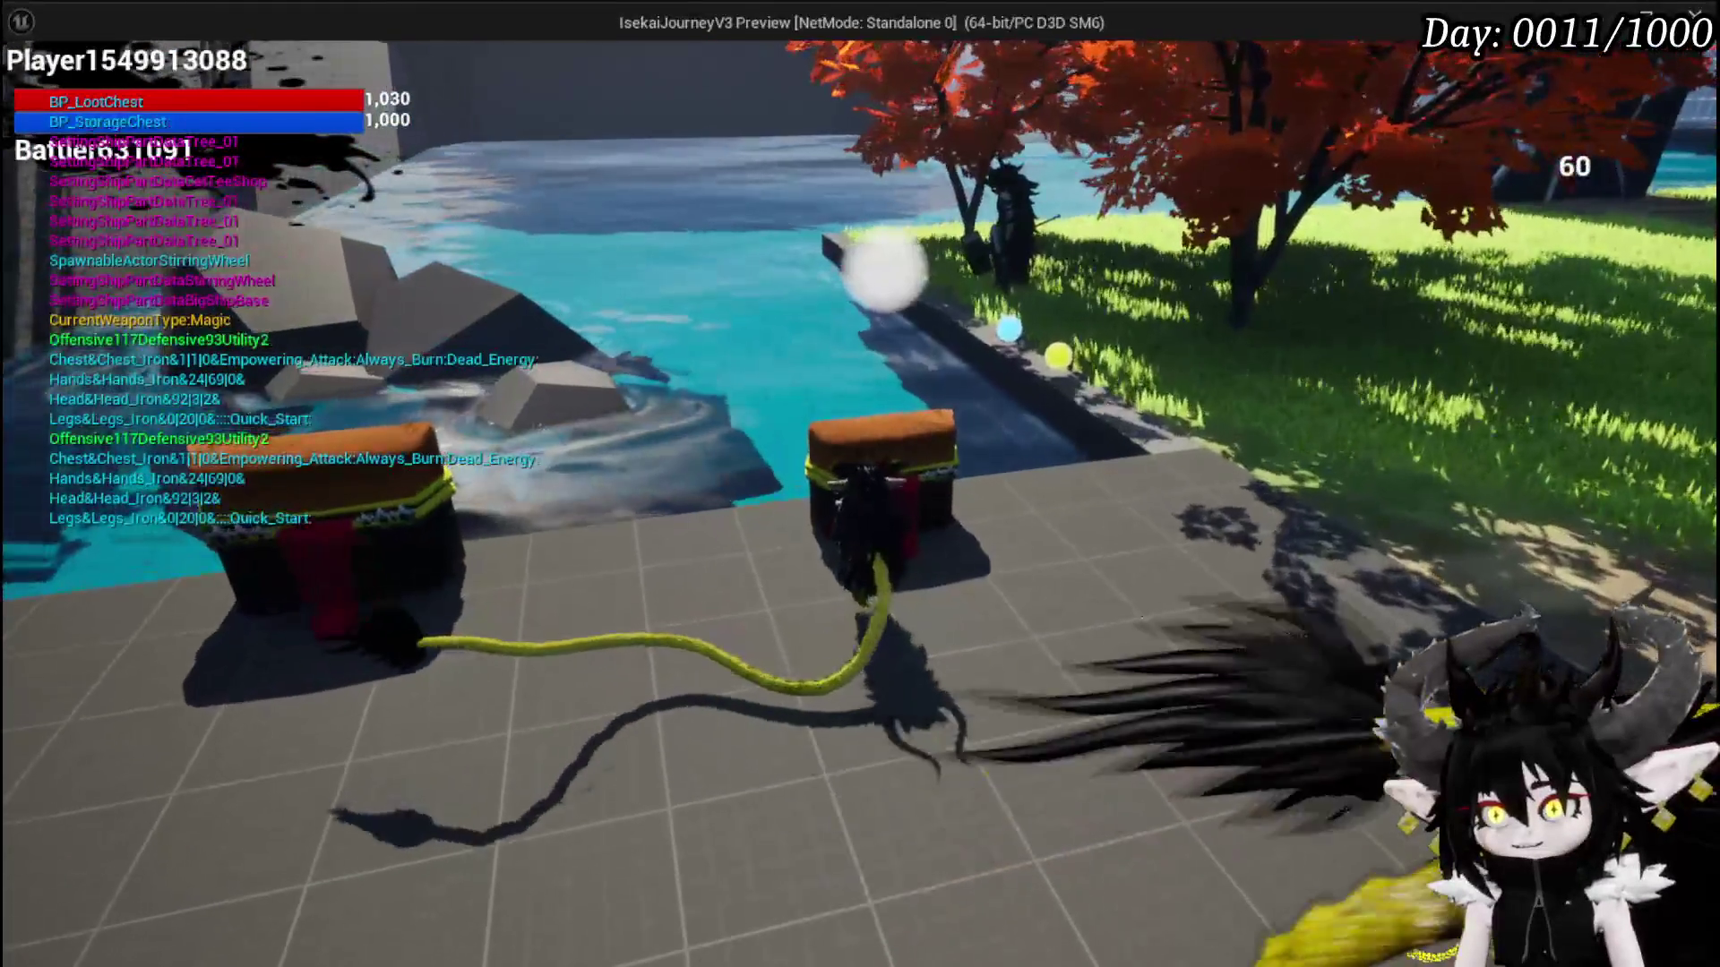
pyautogui.press('w')
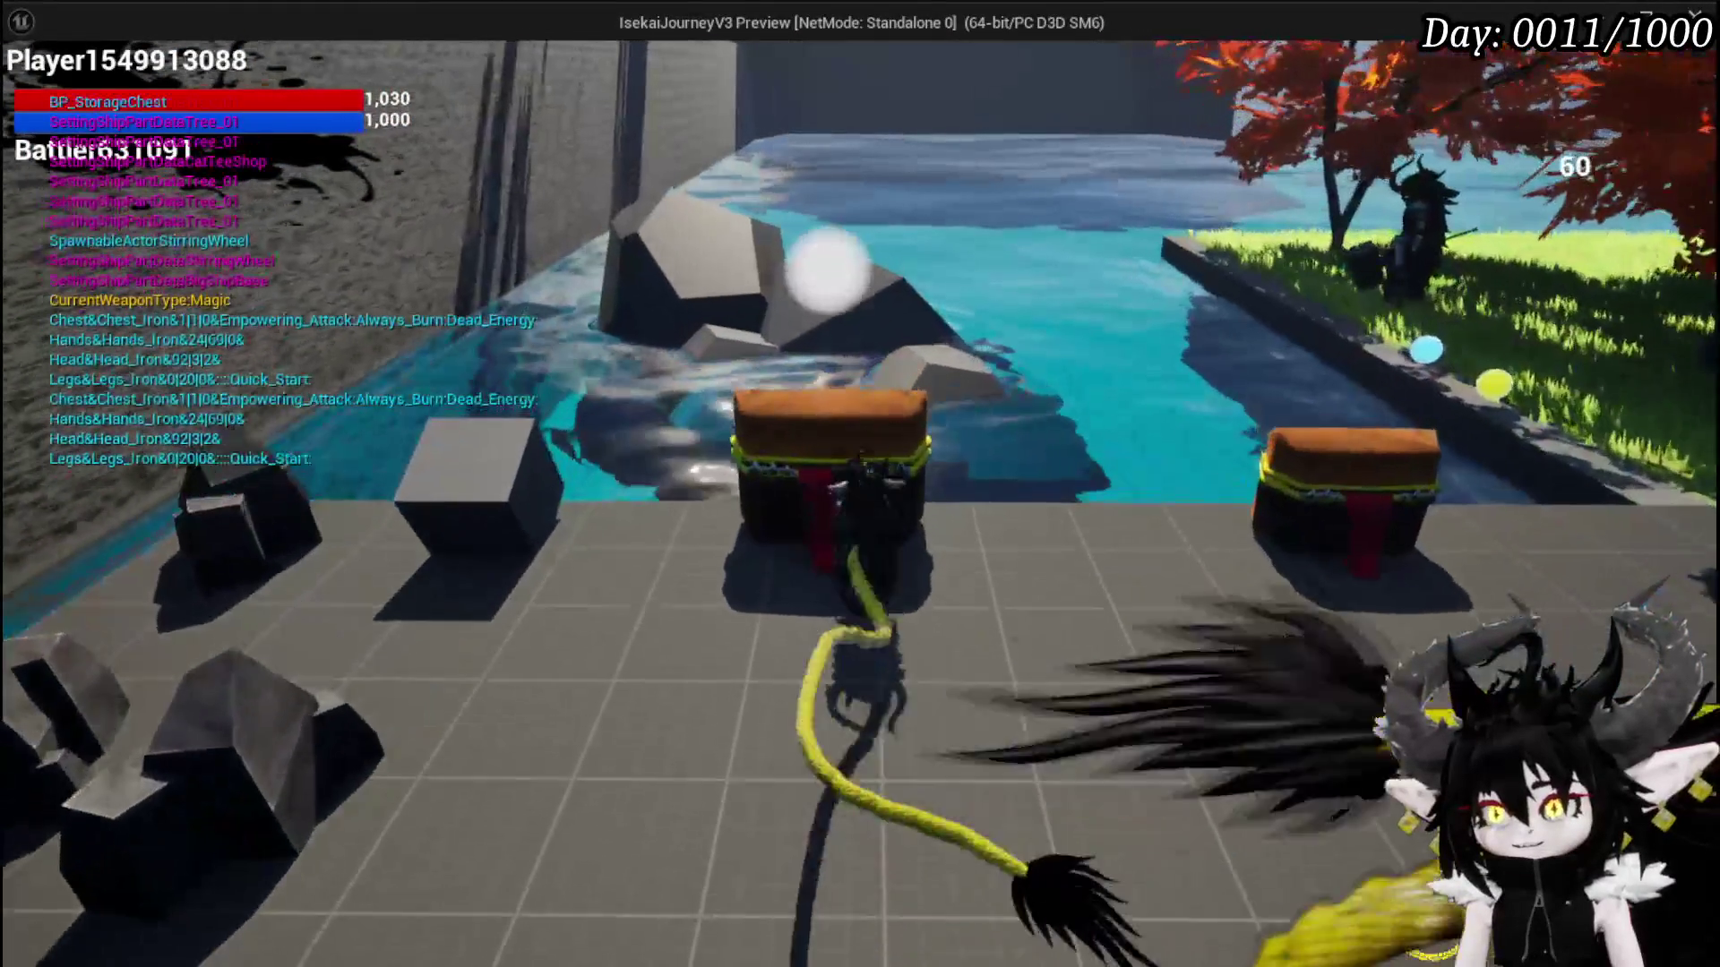
pyautogui.press('w')
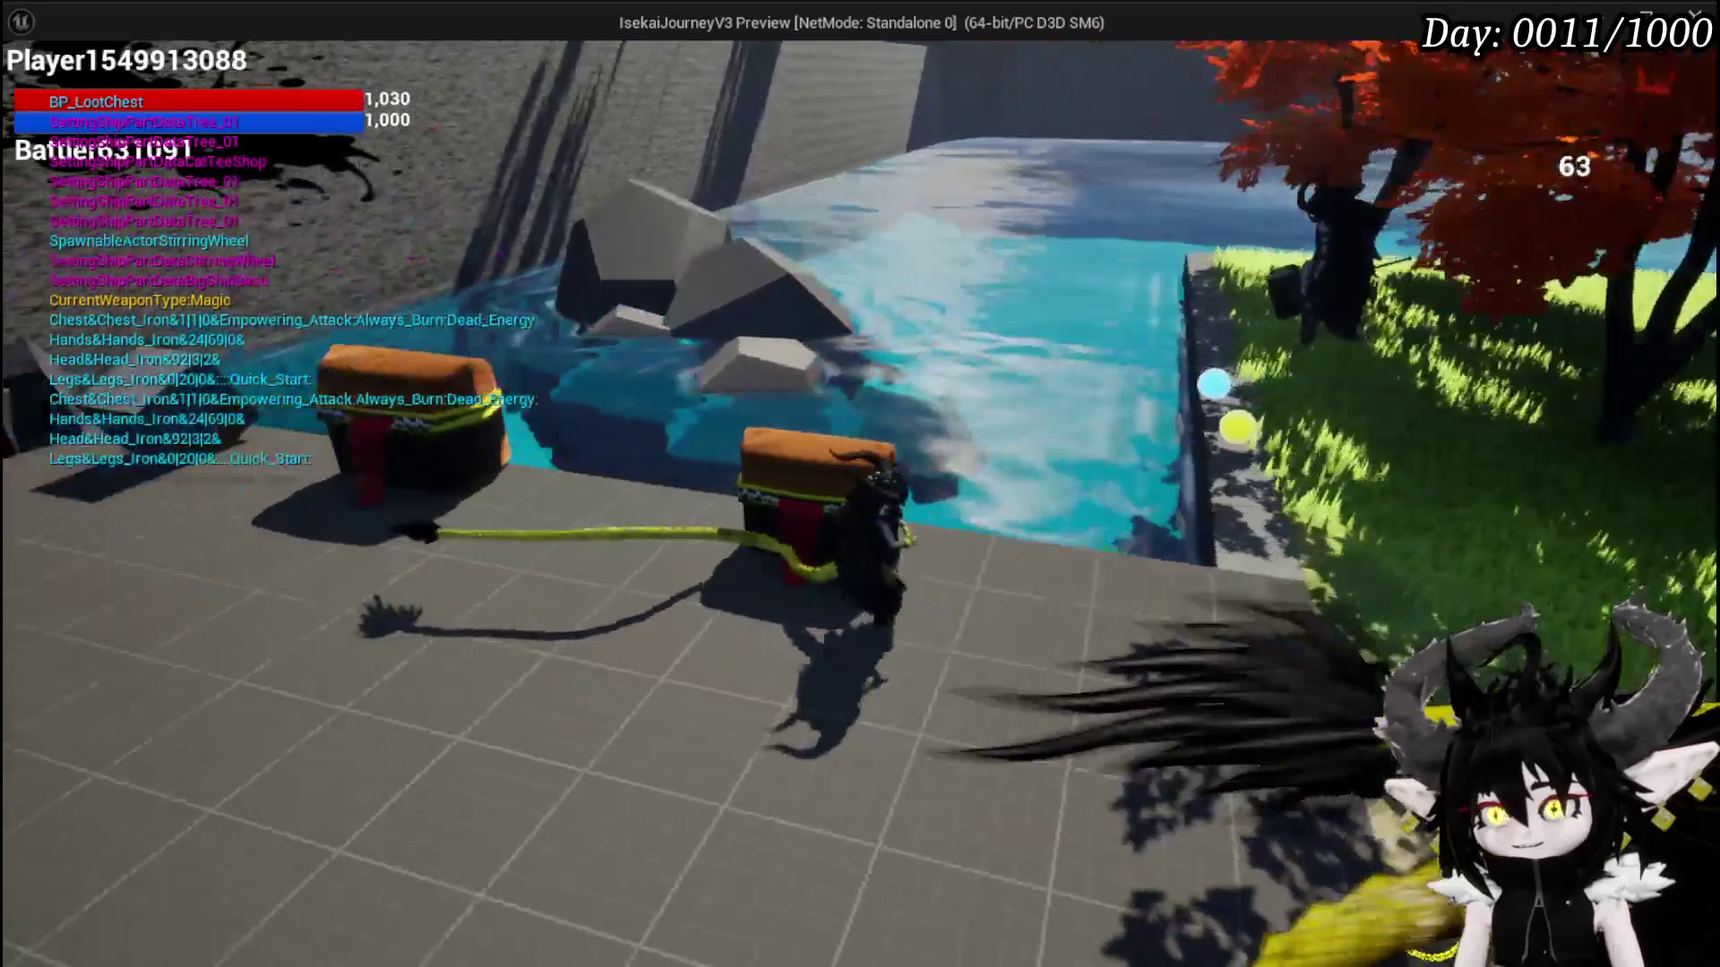
pyautogui.press('w')
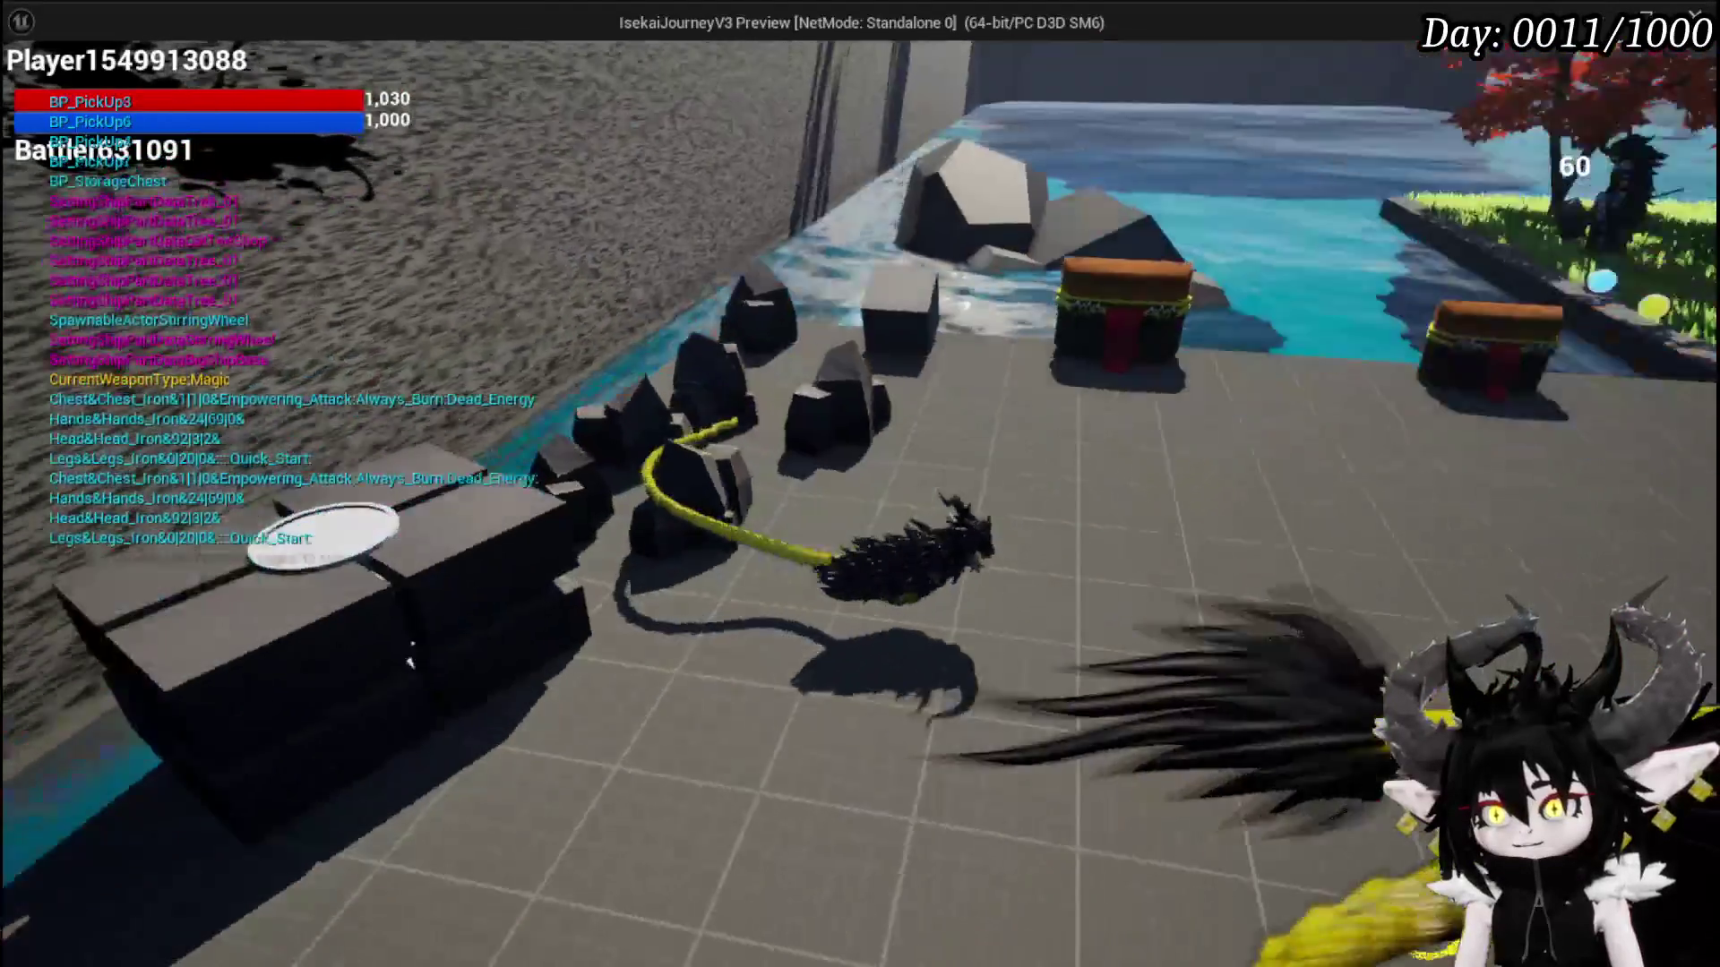
pyautogui.press('Escape')
pyautogui.hotkey('ctrl', 's')
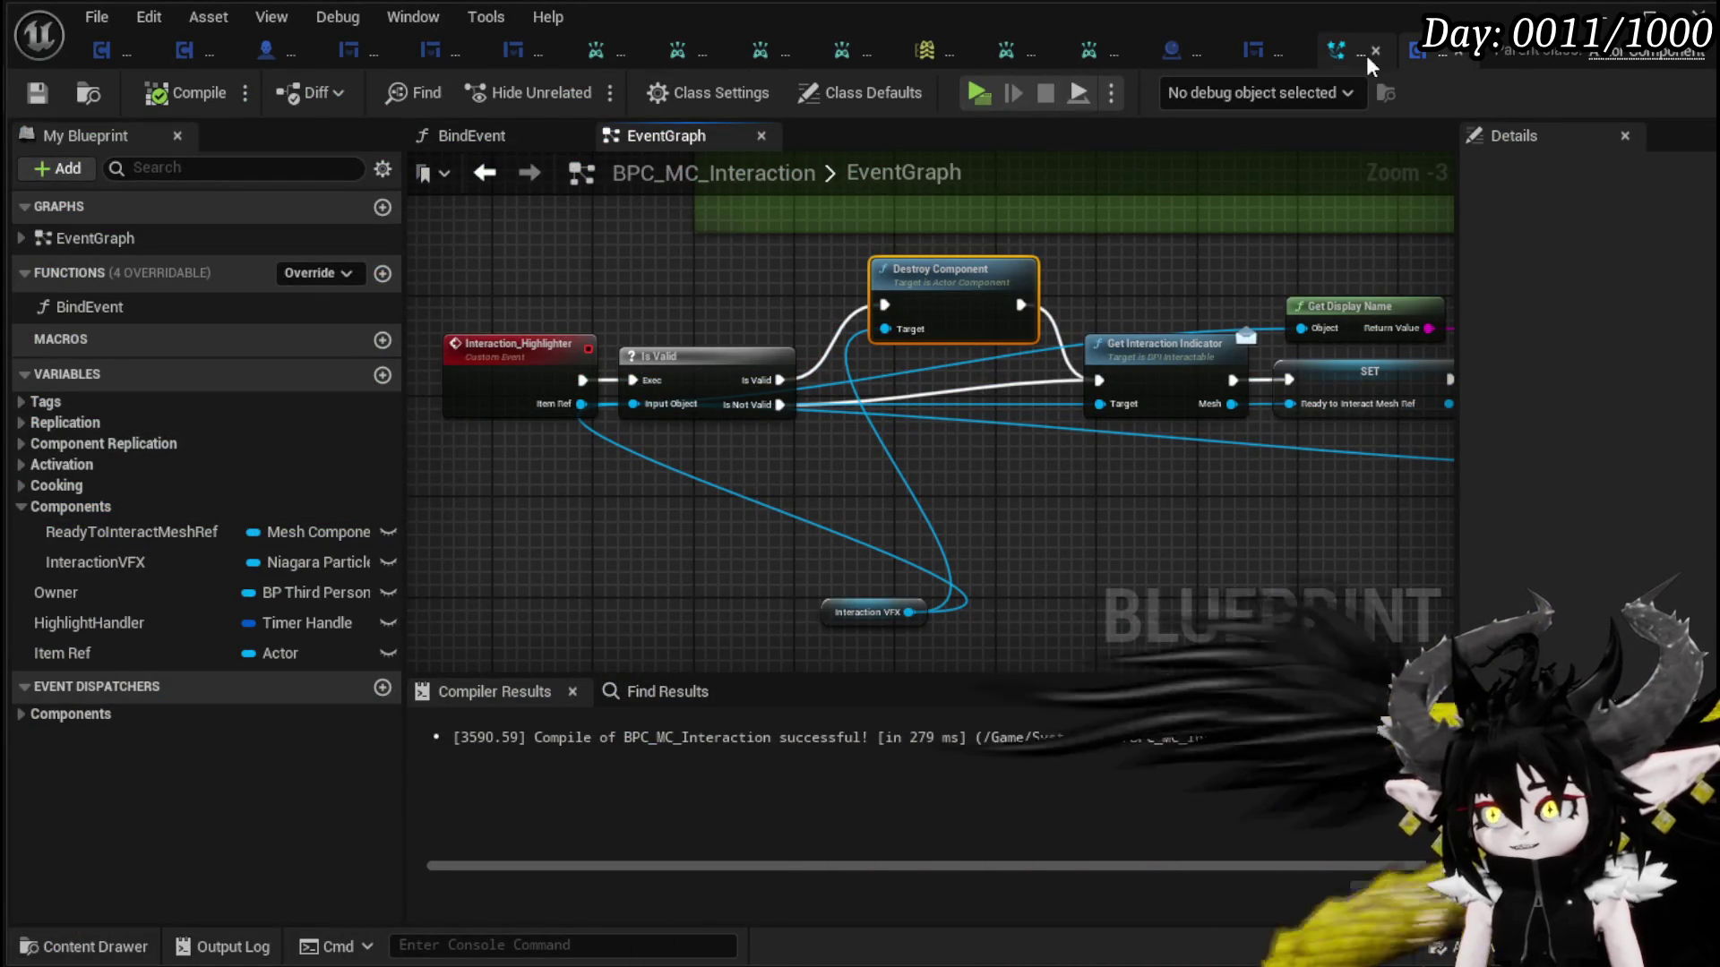
pyautogui.click(1335, 52)
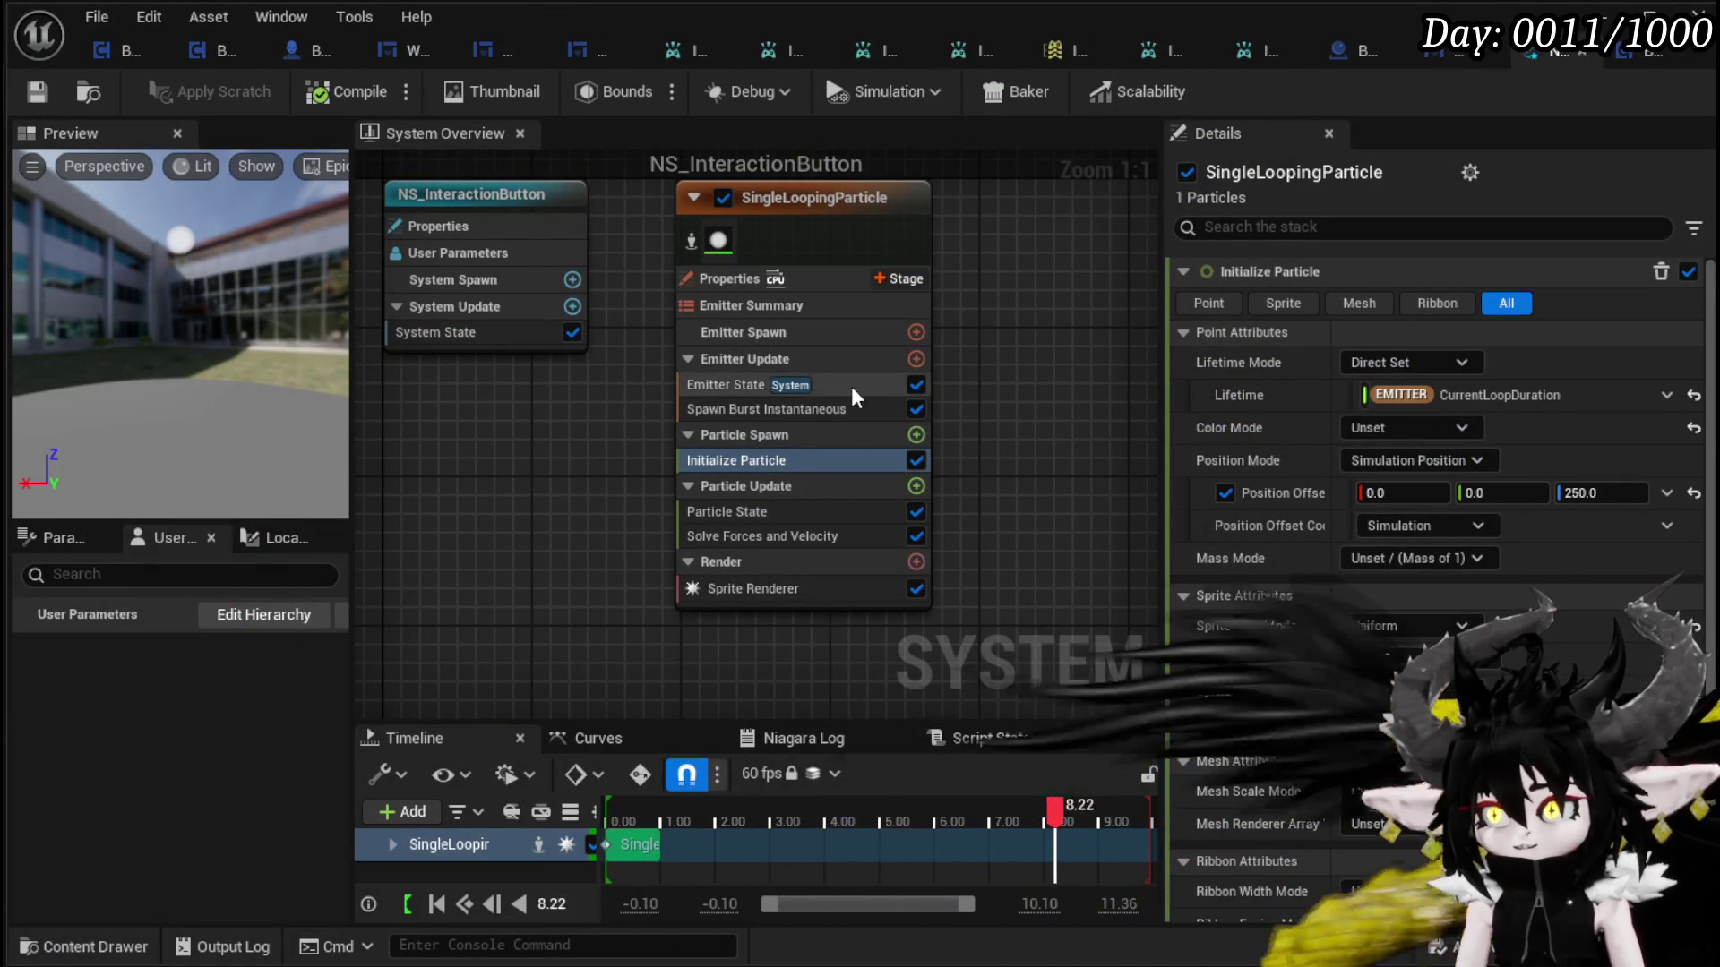
pyautogui.click(747, 588)
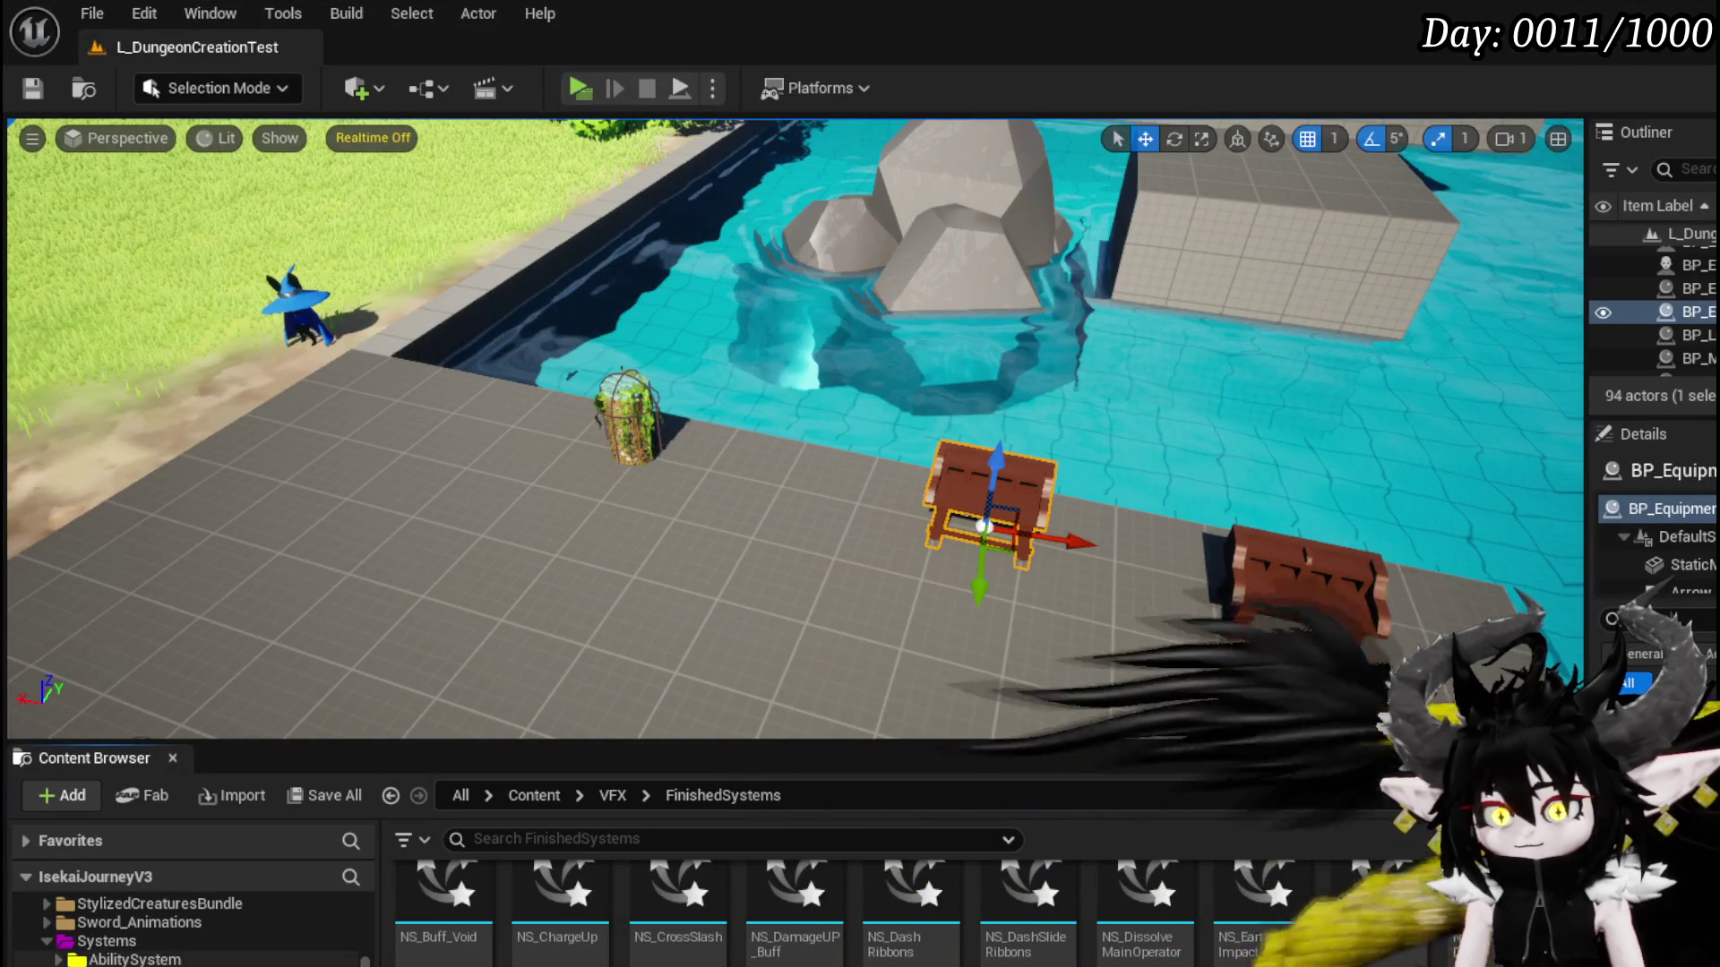
# - Navigate the Content Browser folder tree to Content > Systems > InteractionSystem > Material
pyautogui.scroll(-2, 193, 932)
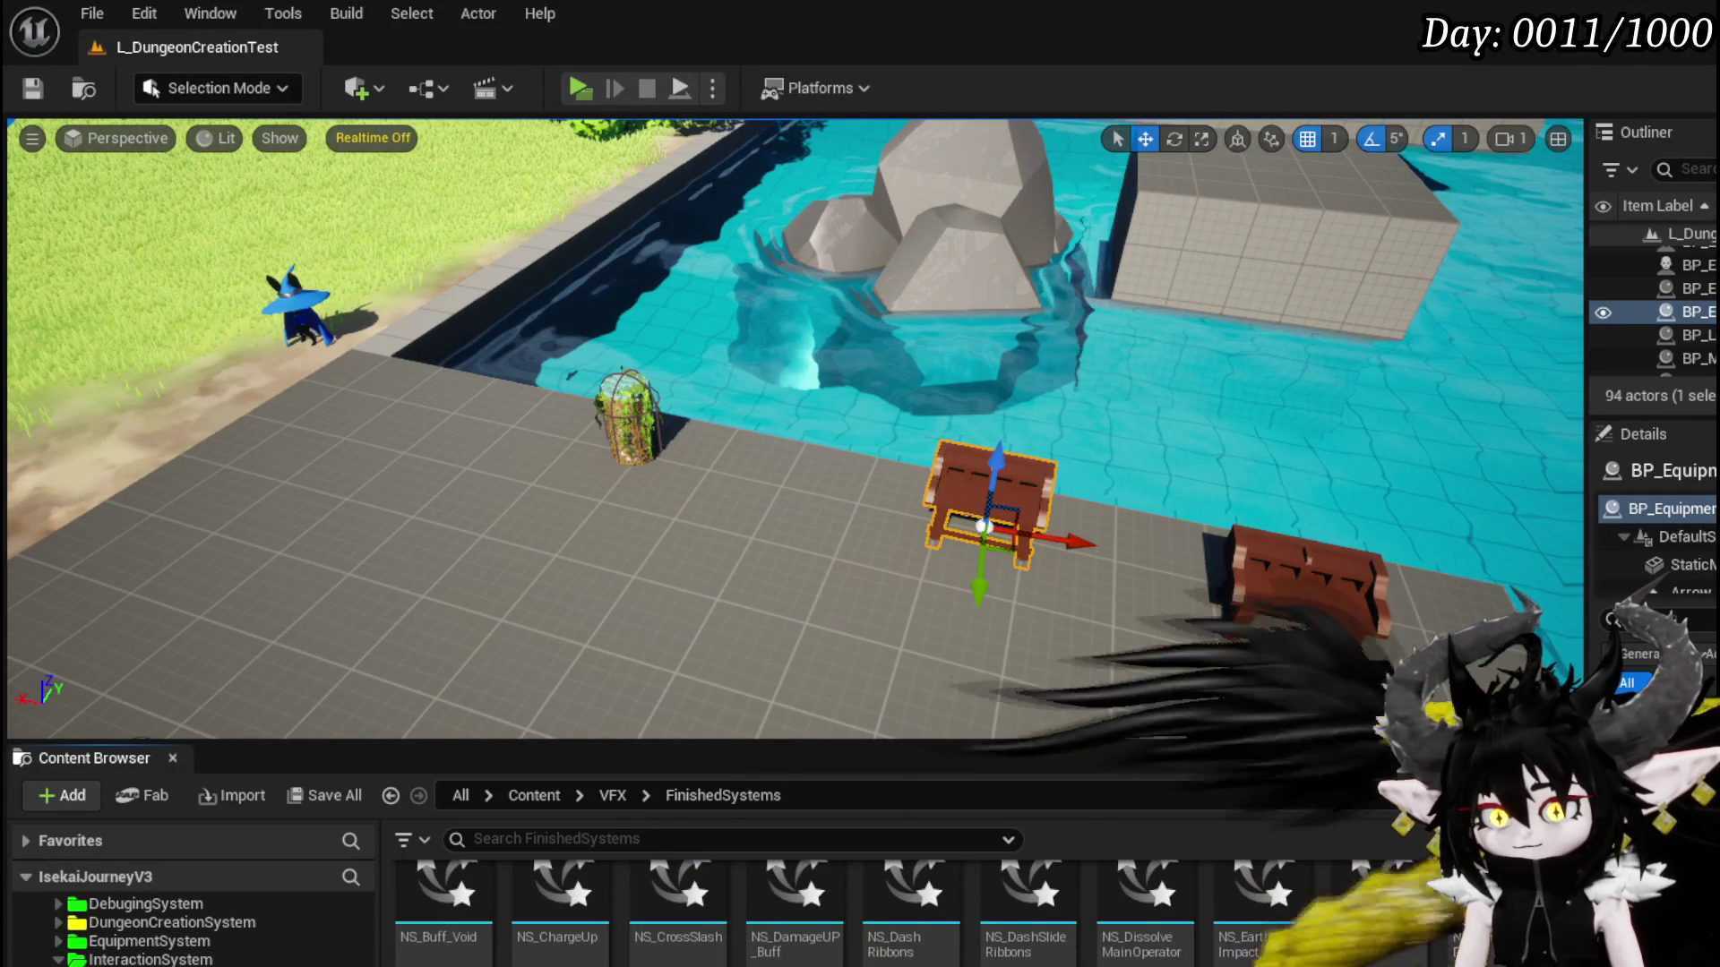
pyautogui.scroll(-2, 206, 941)
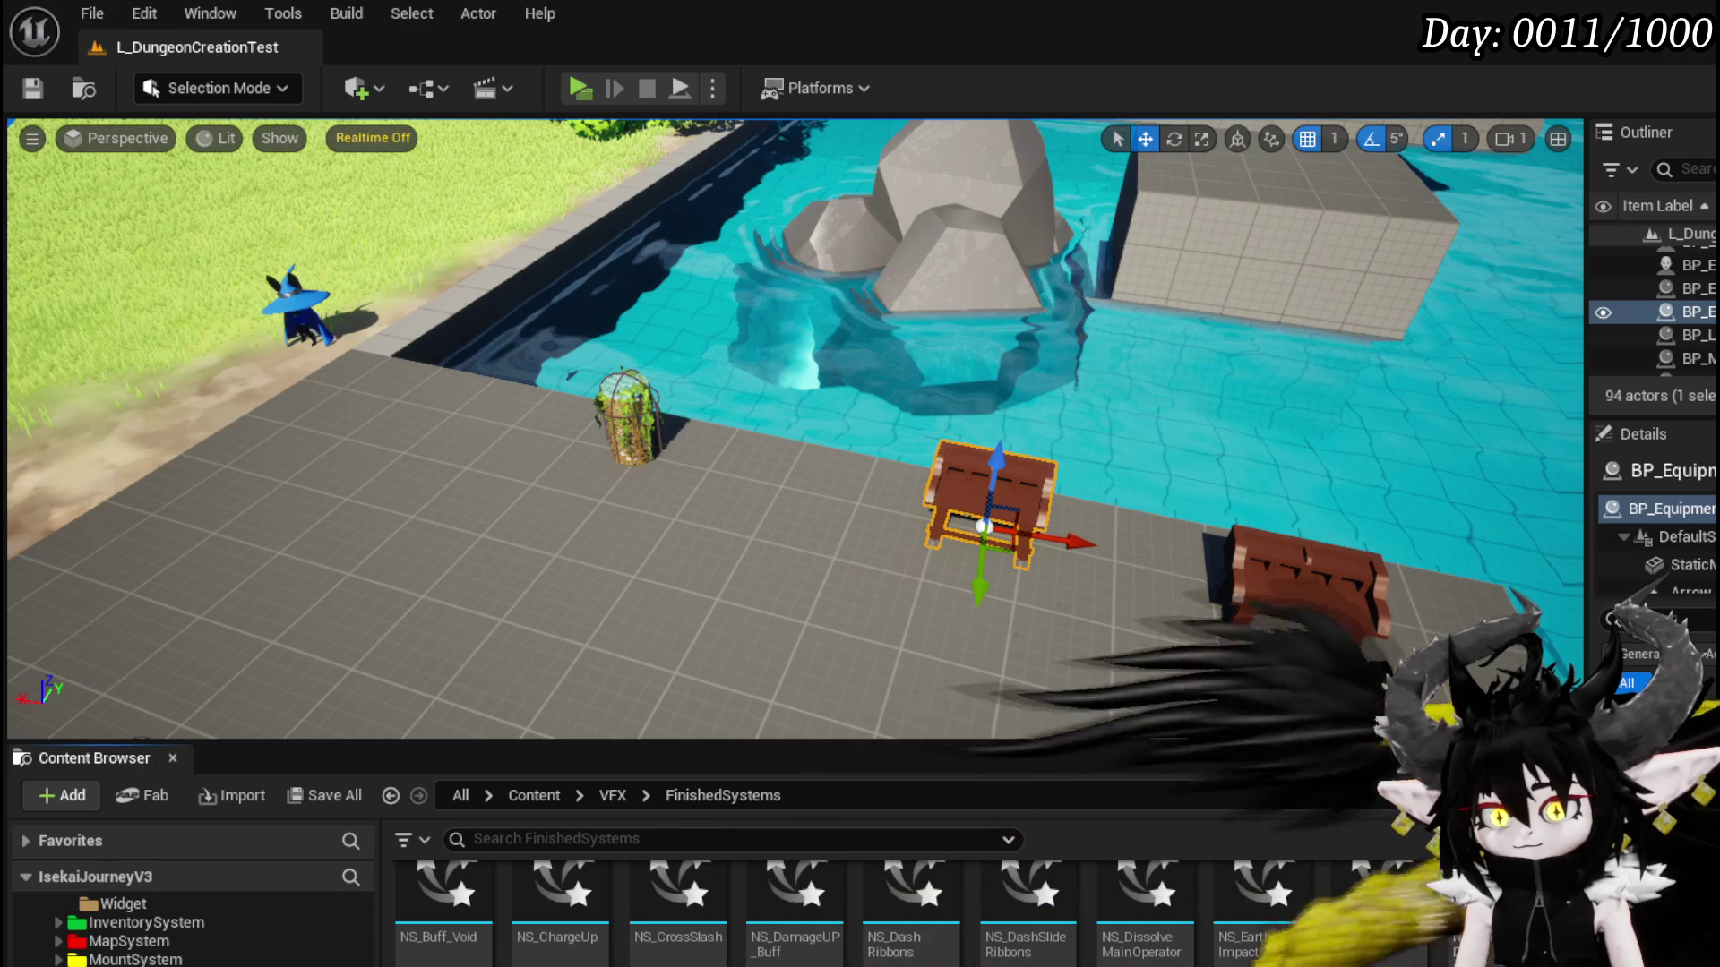
pyautogui.scroll(-2, 192, 931)
pyautogui.scroll(2, 193, 932)
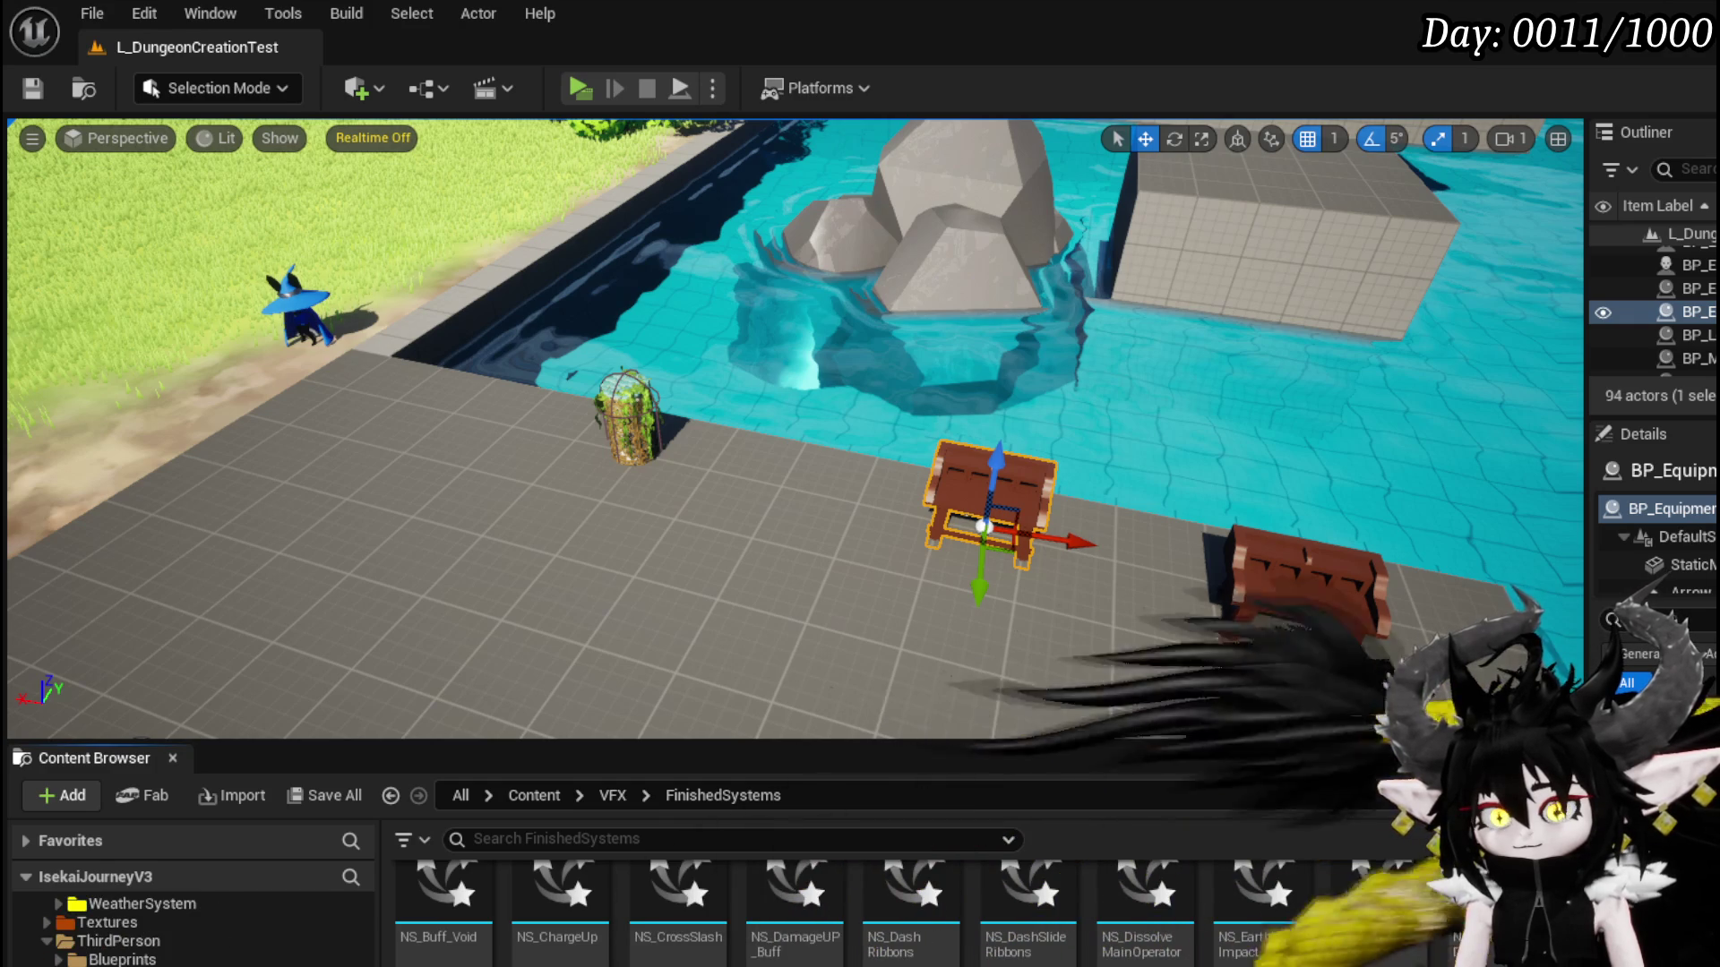
pyautogui.scroll(3, 192, 931)
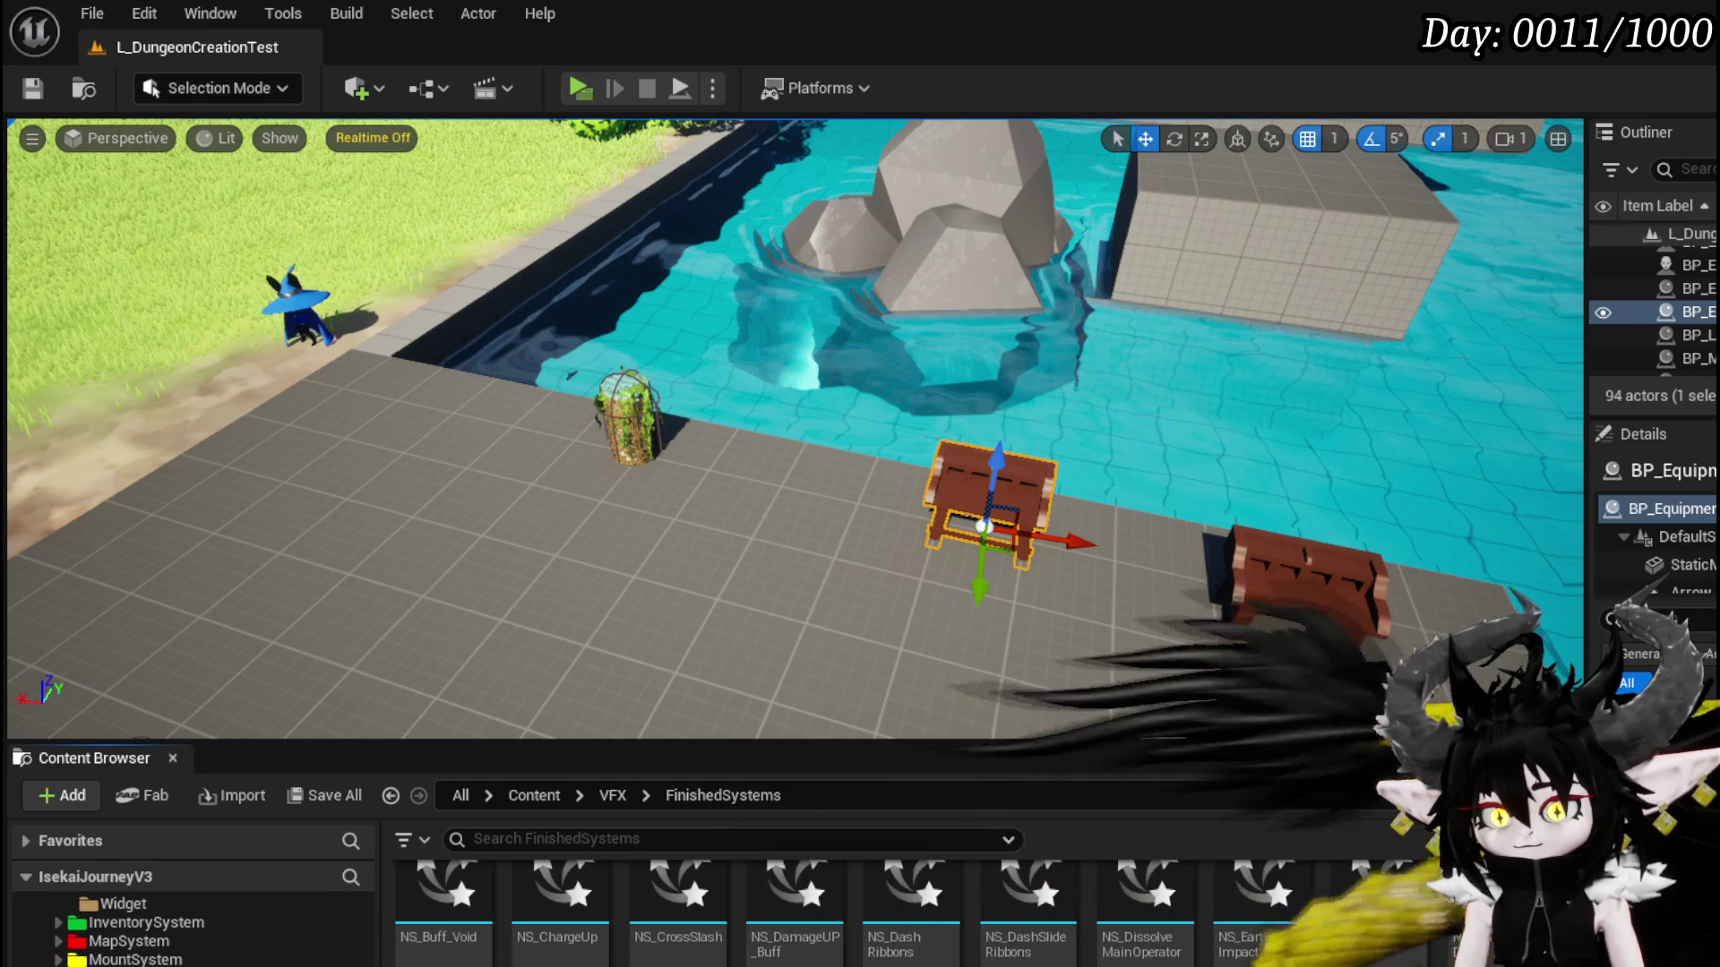
pyautogui.scroll(2, 192, 932)
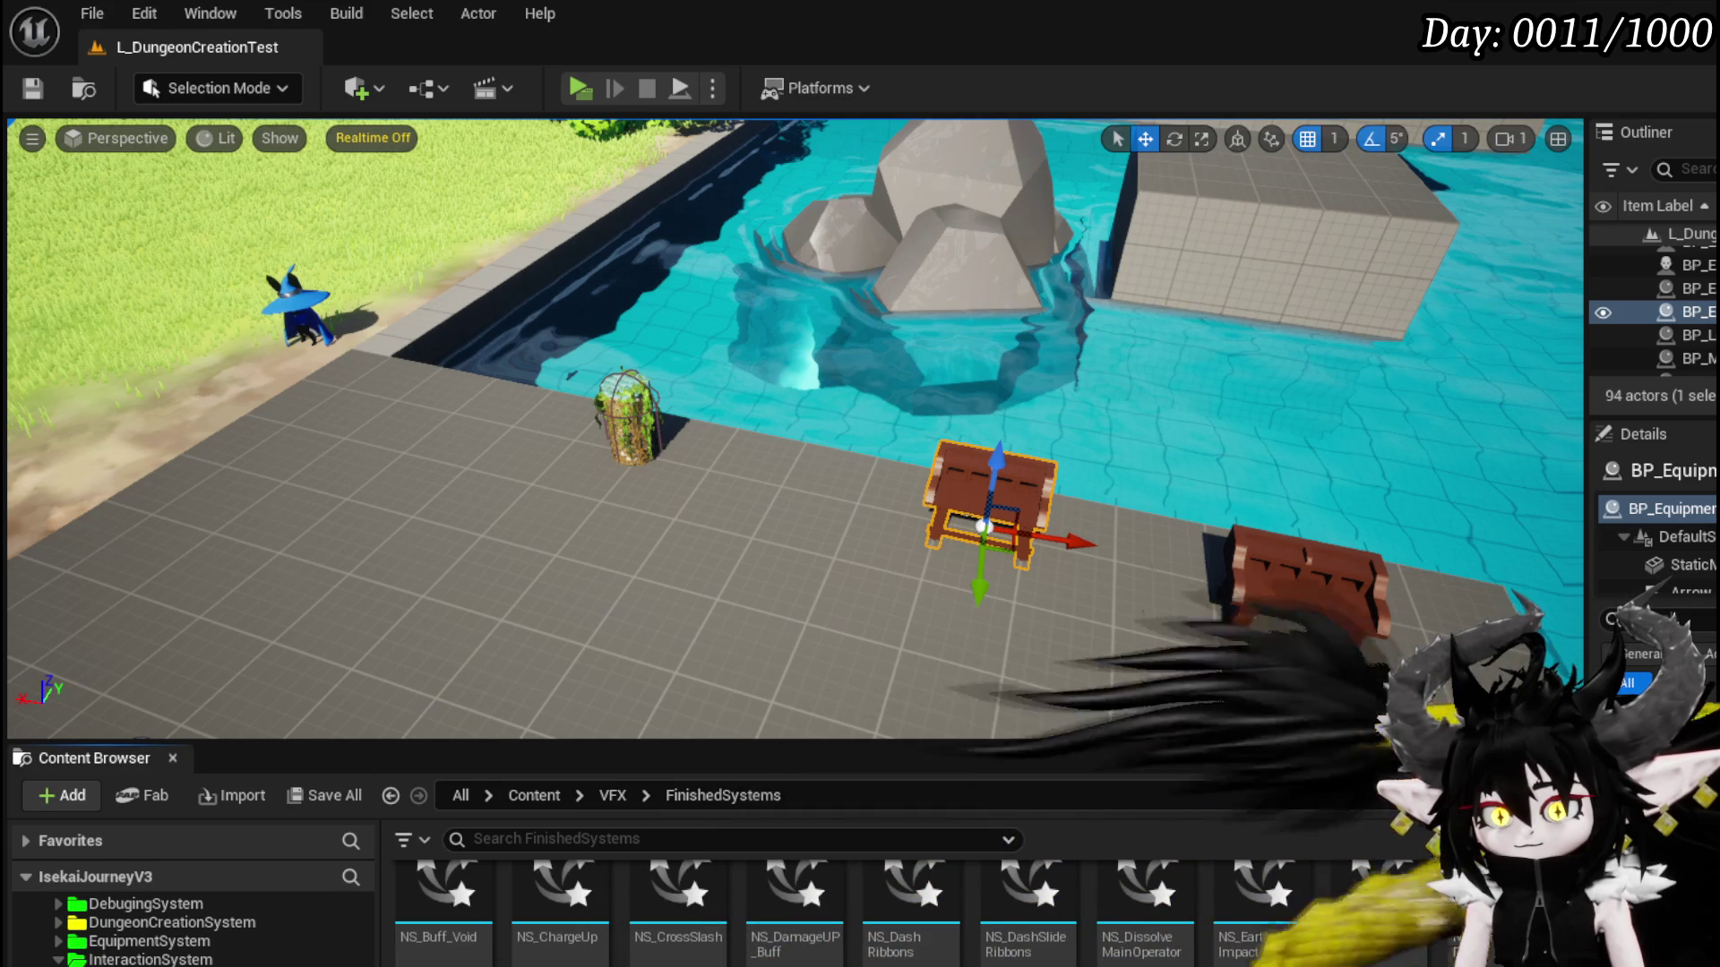
pyautogui.hotkey('alt', 'Left')
pyautogui.rightClick(667, 947)
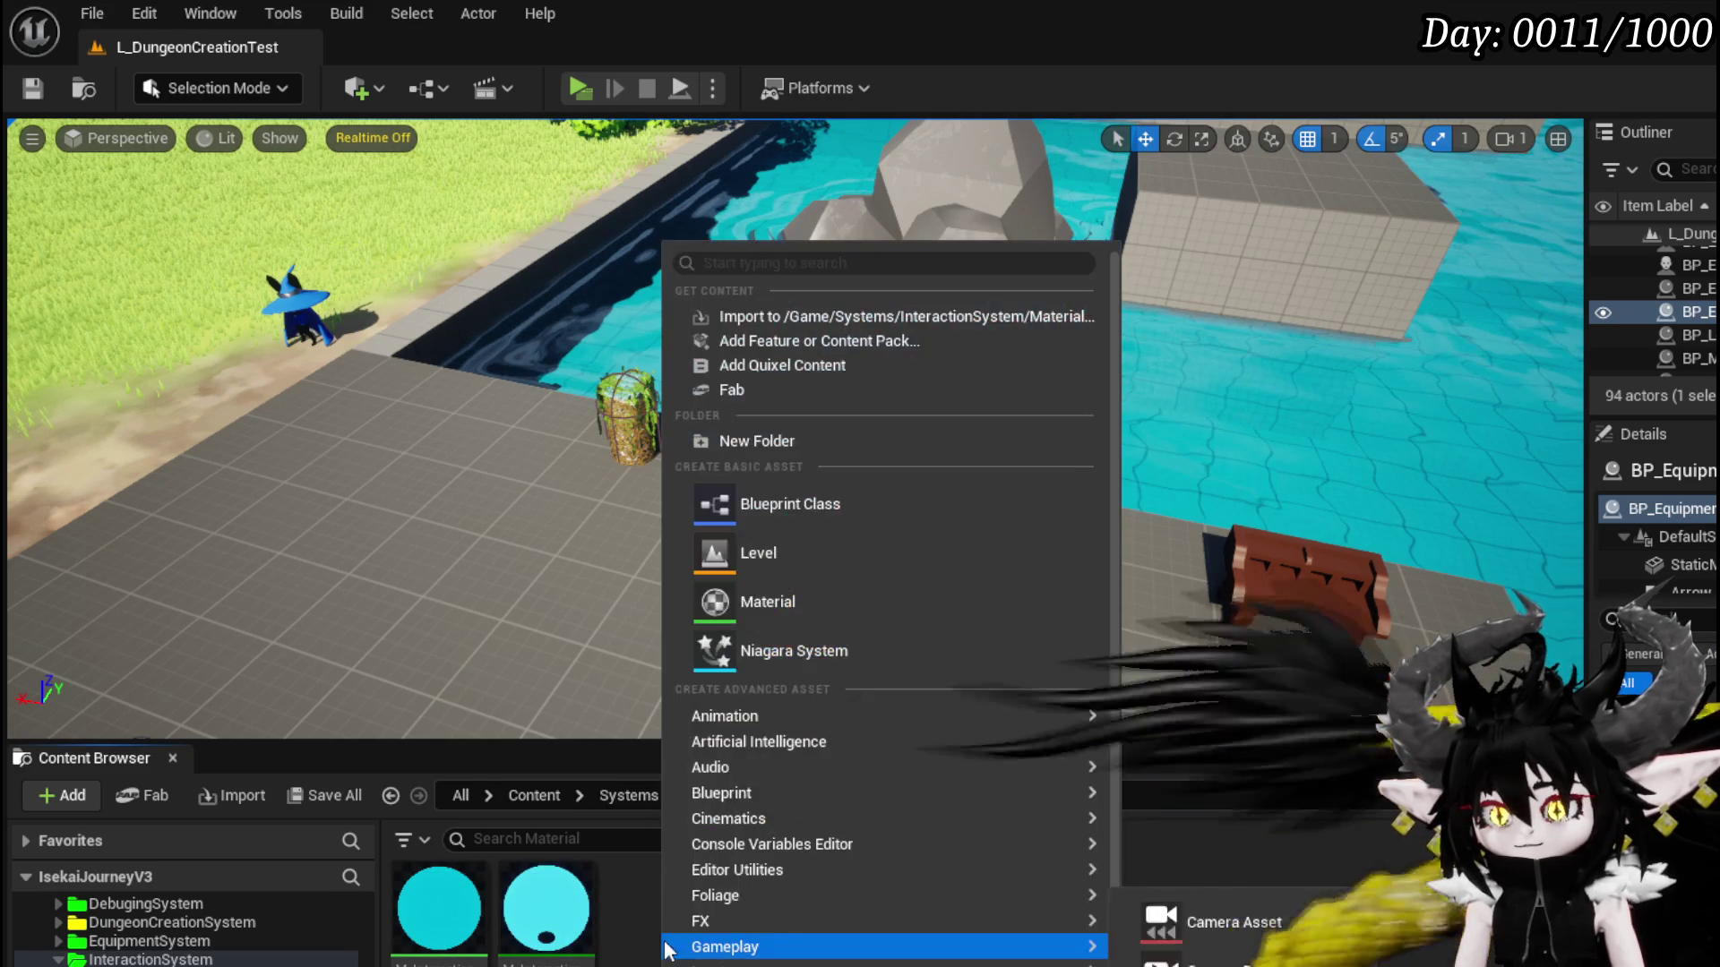
# - Create a new material named M_InteractionButton in the Material folder and save it
pyautogui.click(788, 601)
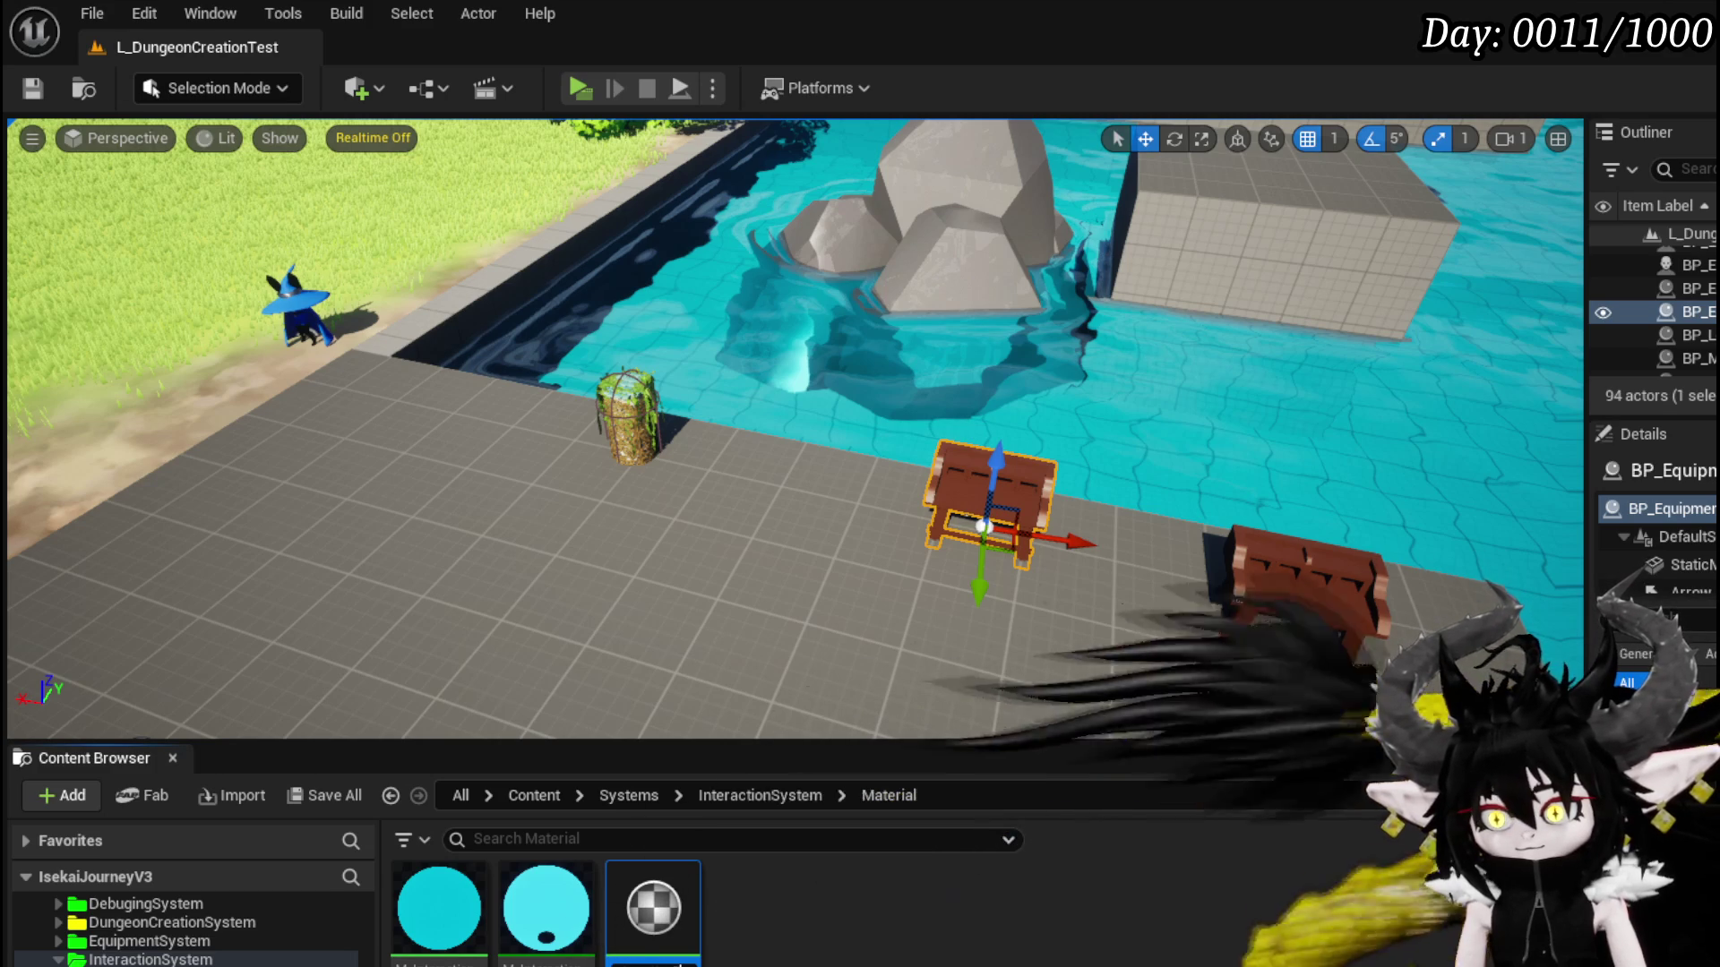
pyautogui.press('Return')
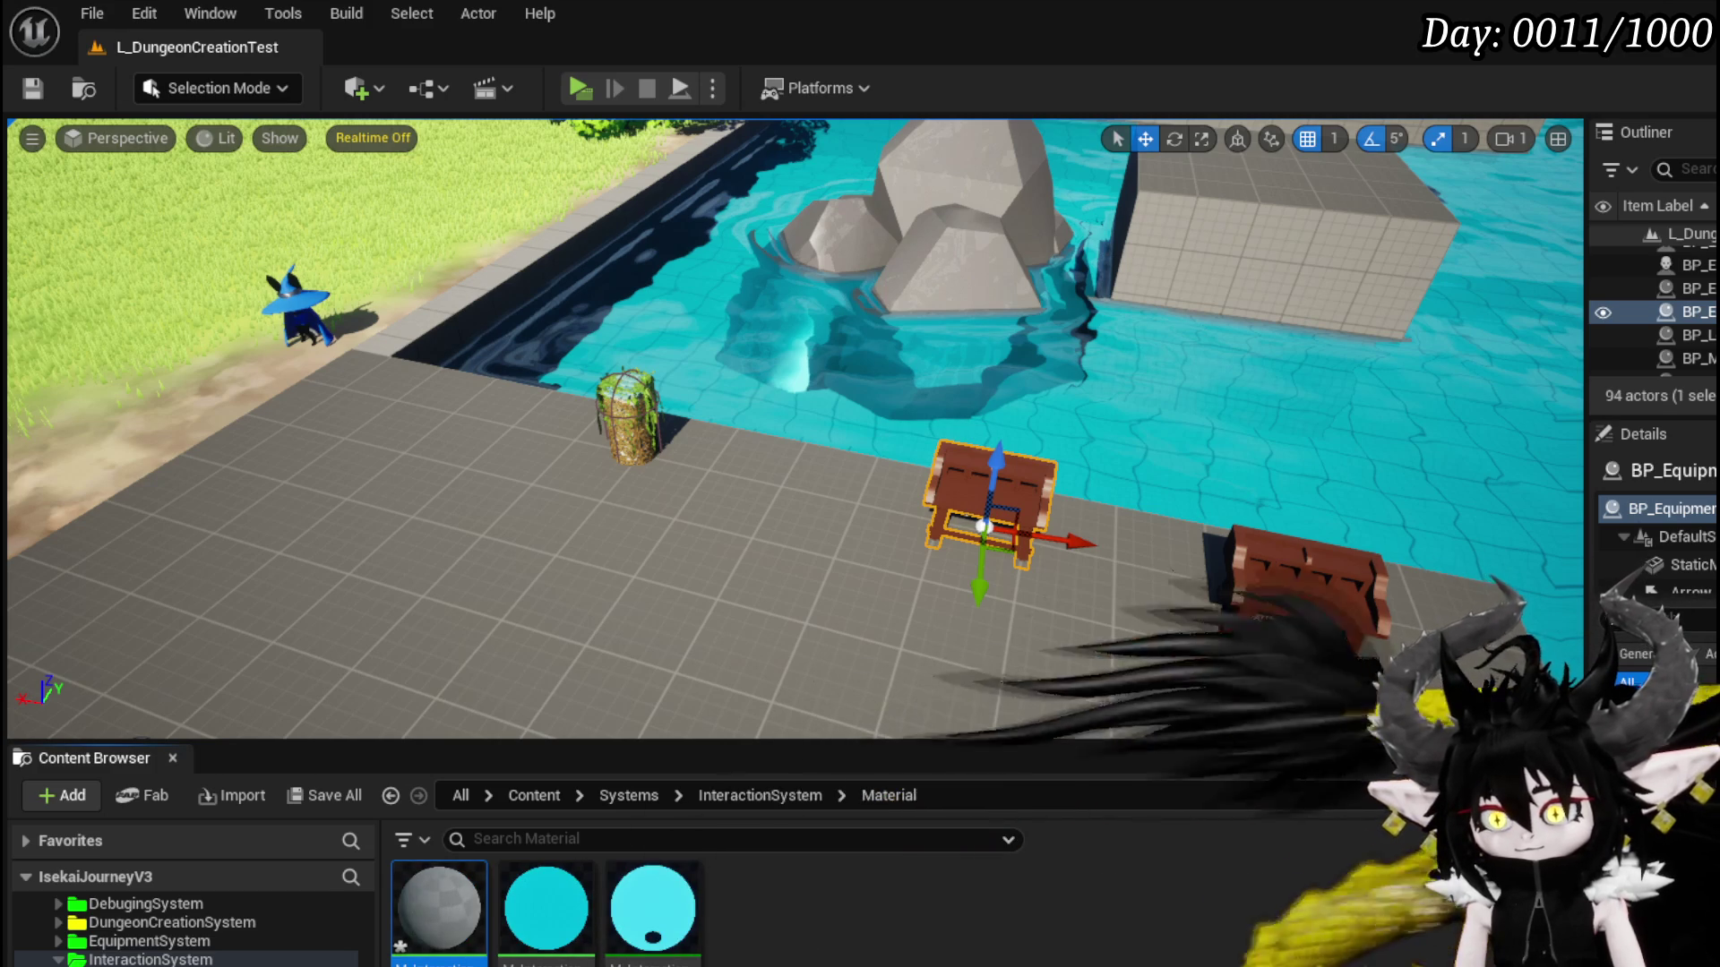
pyautogui.hotkey('ctrl', 'shift', 's')
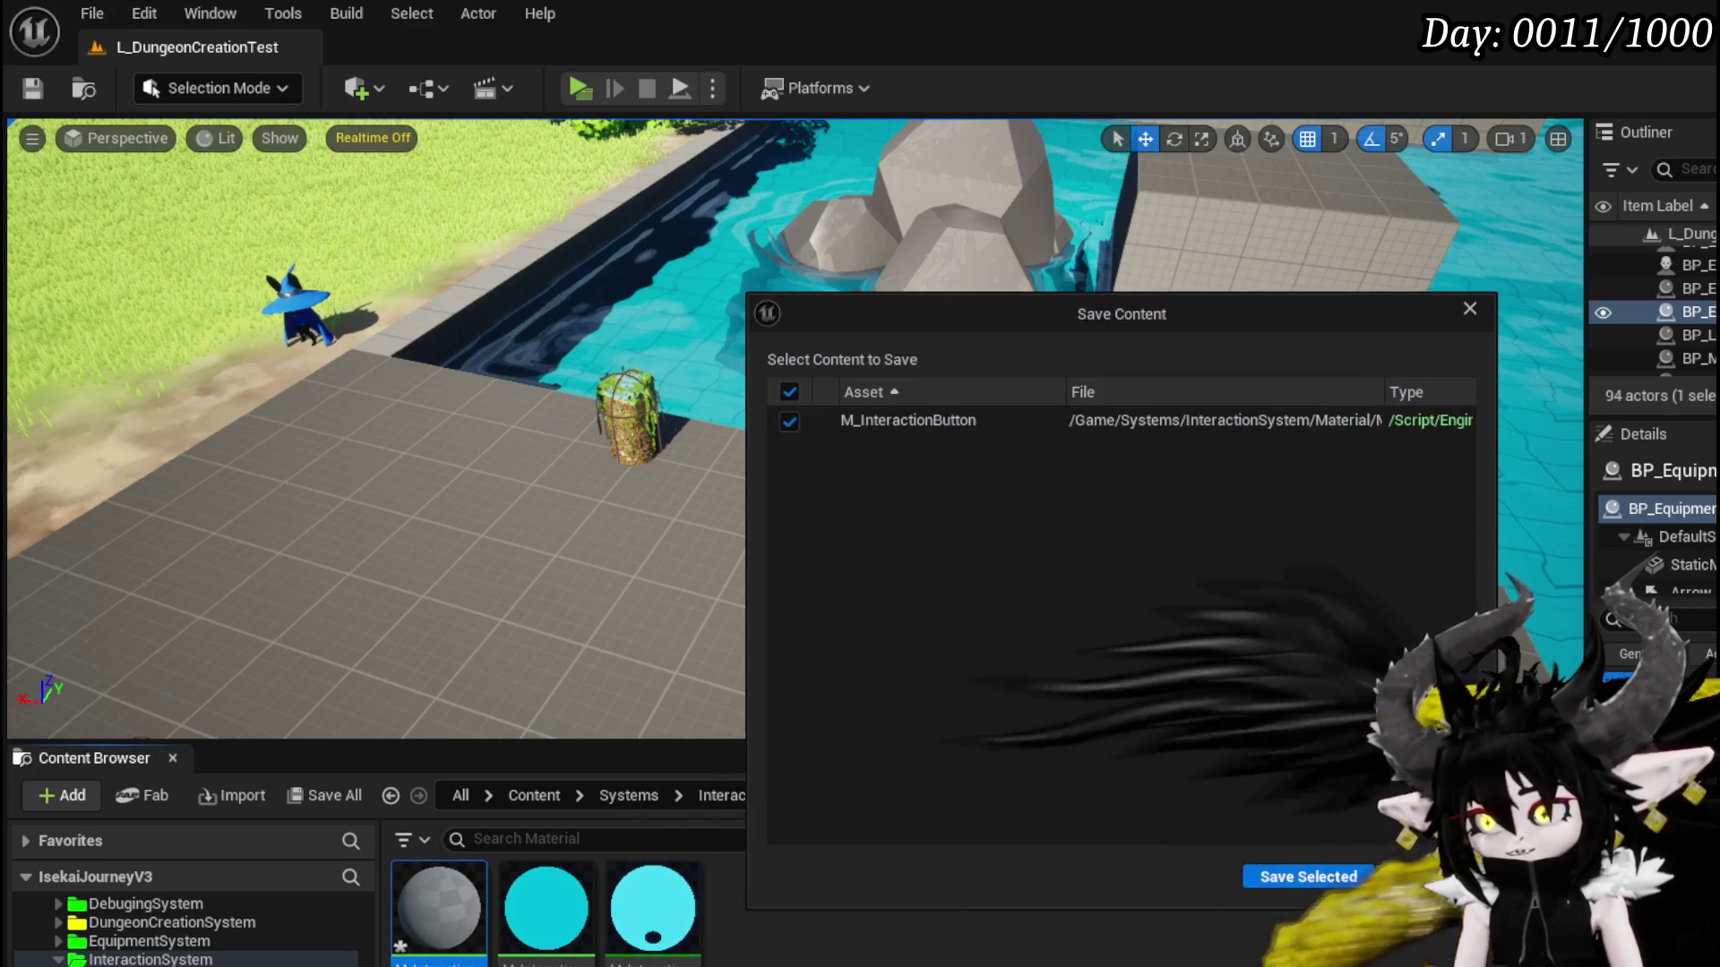
pyautogui.press('Return')
pyautogui.press('Return')
pyautogui.scroll(-3, 733, 593)
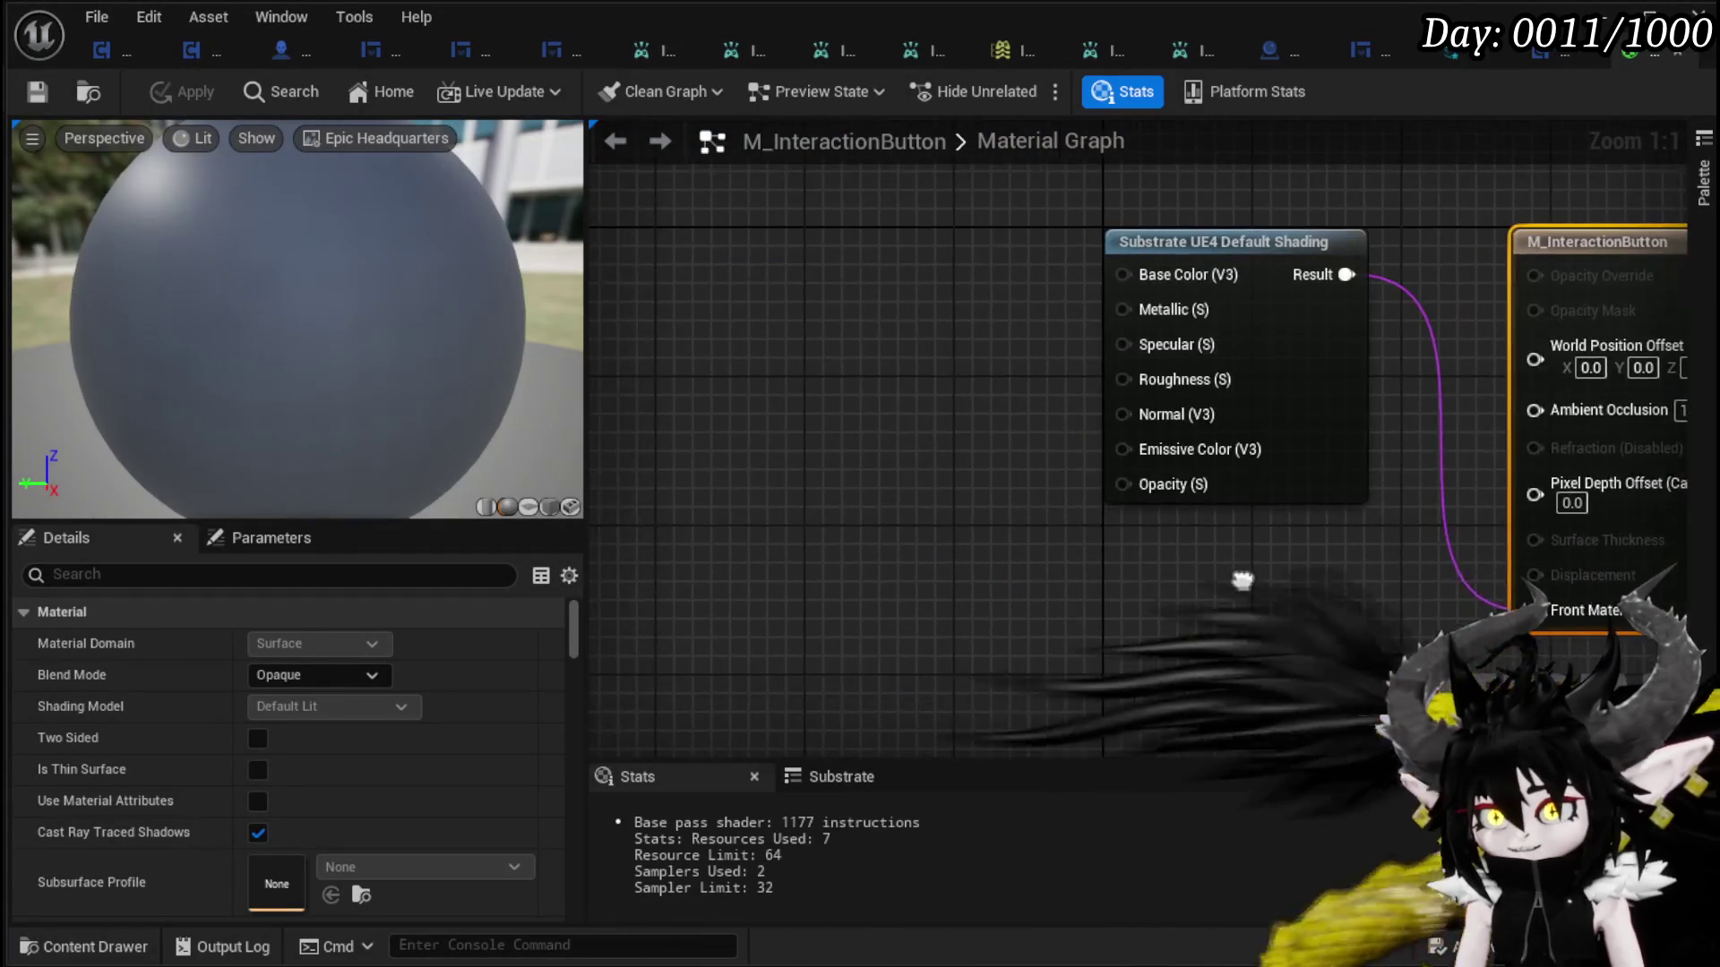
# - Change M_InteractionButton's Blend Mode from the default to Masked and apply the change
pyautogui.moveTo(891, 594)
pyautogui.mouseDown()
pyautogui.moveTo(960, 615)
pyautogui.moveTo(1167, 578)
pyautogui.moveTo(941, 603)
pyautogui.moveTo(1060, 641)
pyautogui.moveTo(1039, 627)
pyautogui.mouseUp()
pyautogui.moveTo(860, 503); pyautogui.dragTo(757, 516)
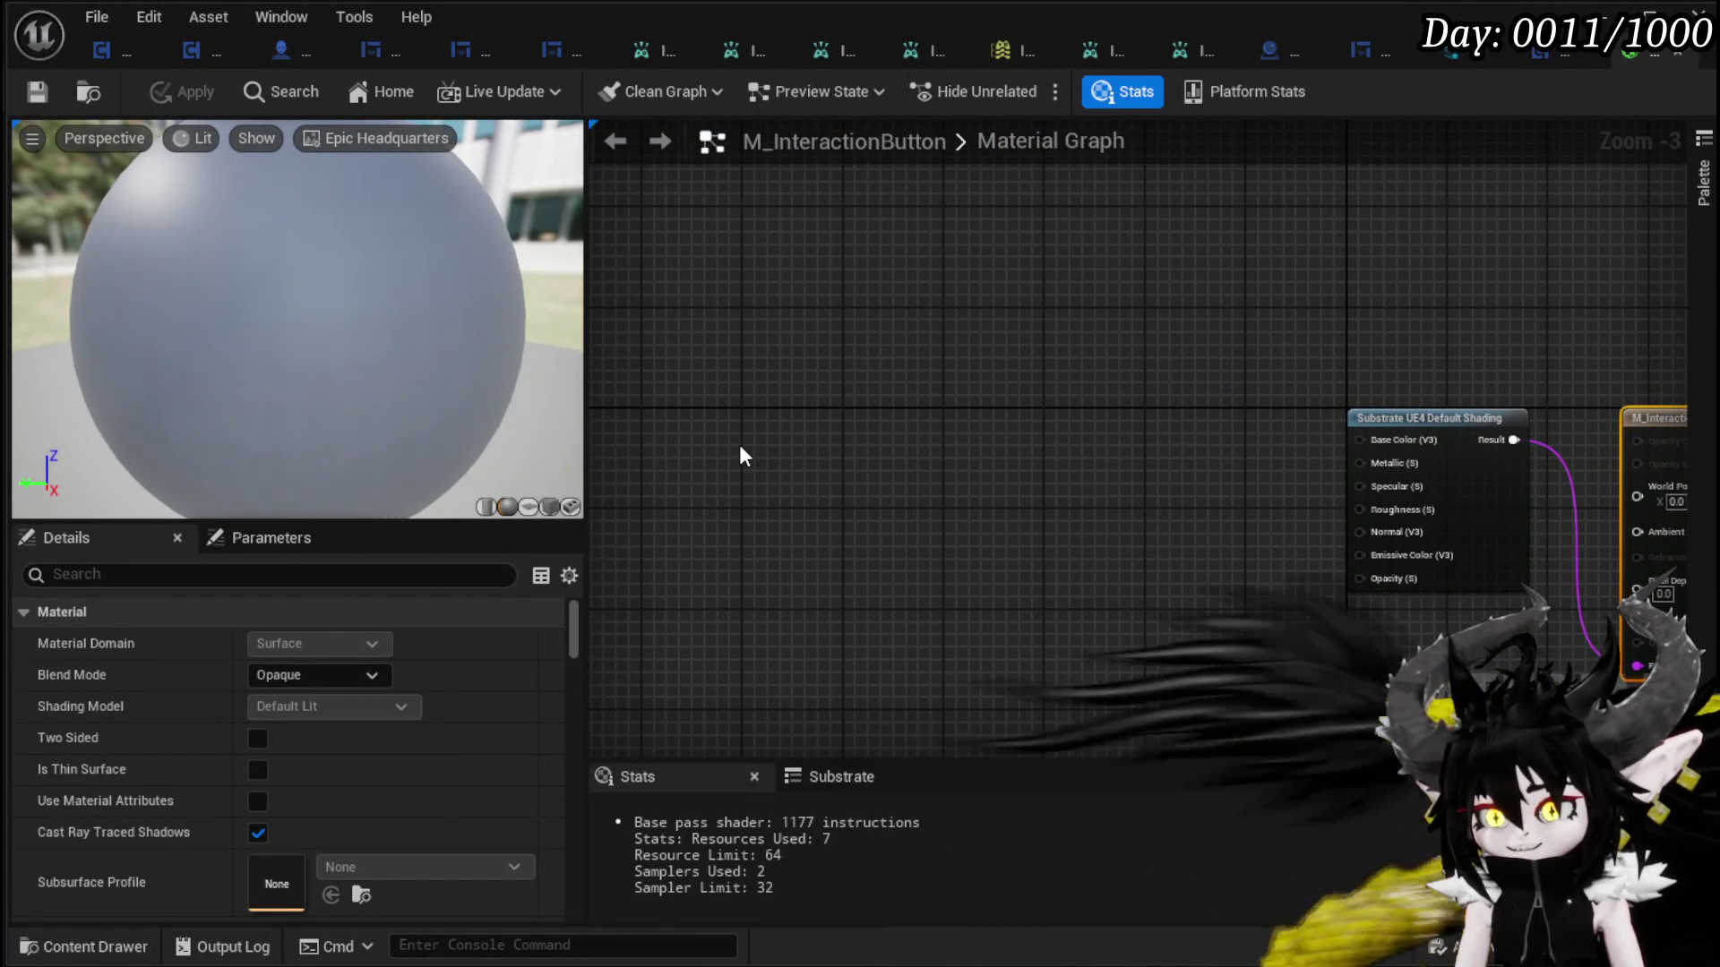
pyautogui.click(309, 677)
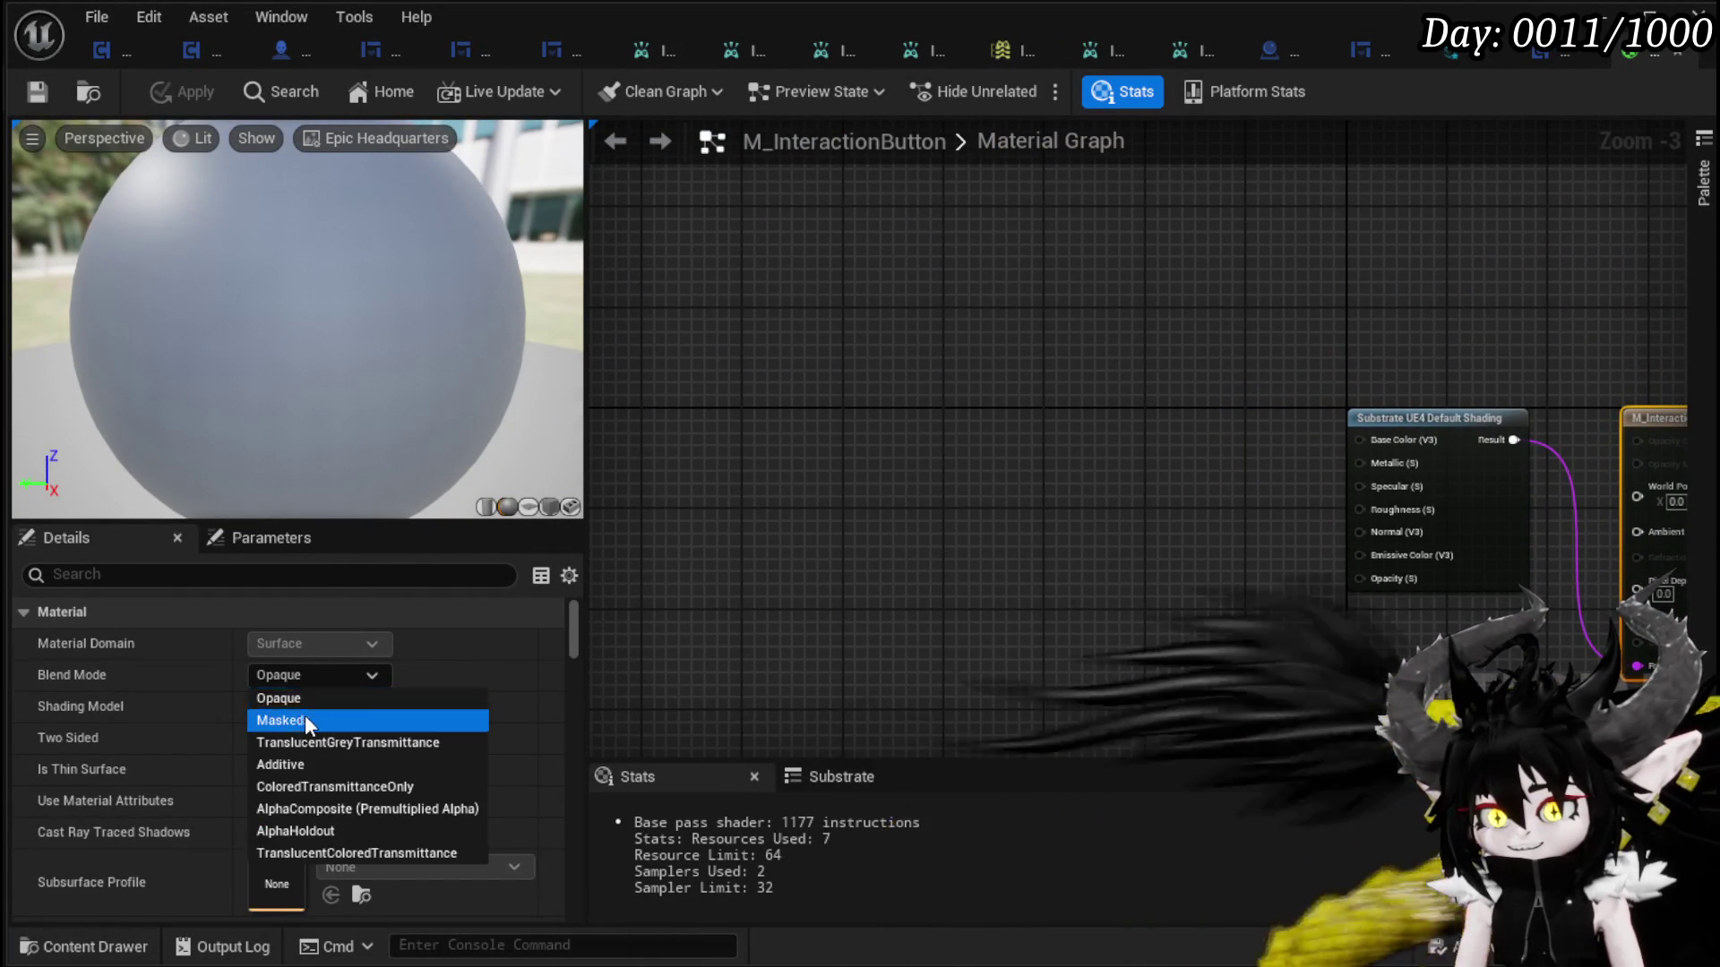
pyautogui.click(298, 717)
pyautogui.moveTo(971, 537)
pyautogui.mouseDown()
pyautogui.moveTo(1036, 480)
pyautogui.moveTo(1024, 521)
pyautogui.mouseUp()
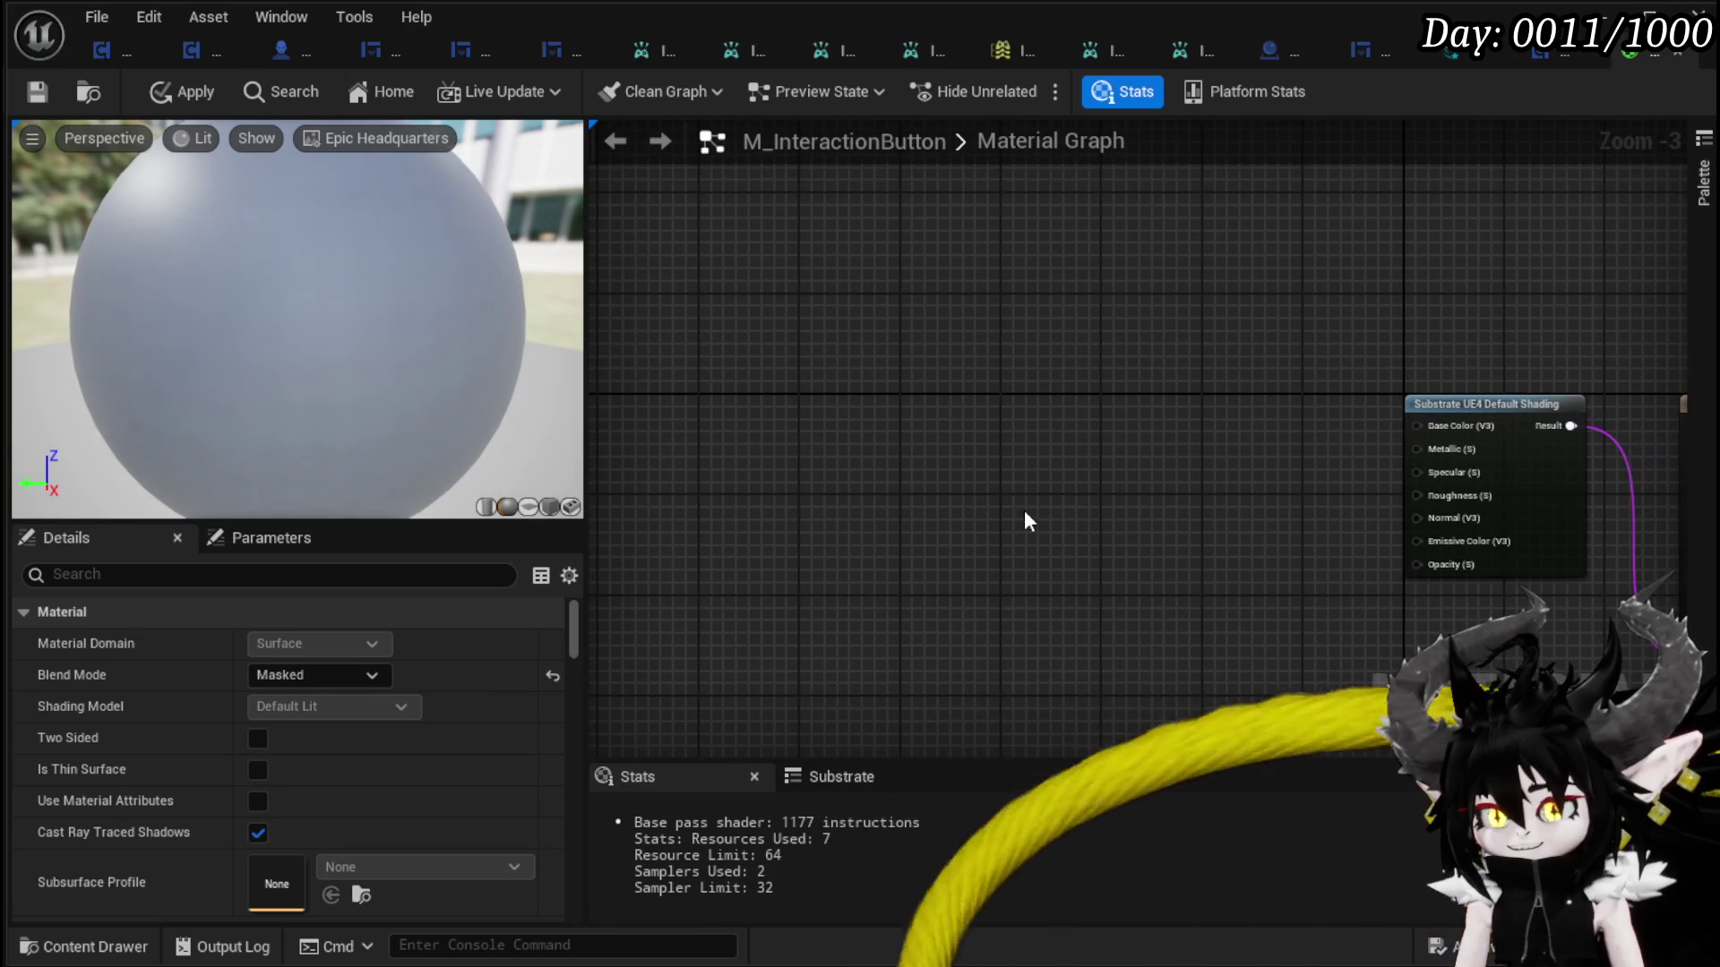
pyautogui.click(177, 93)
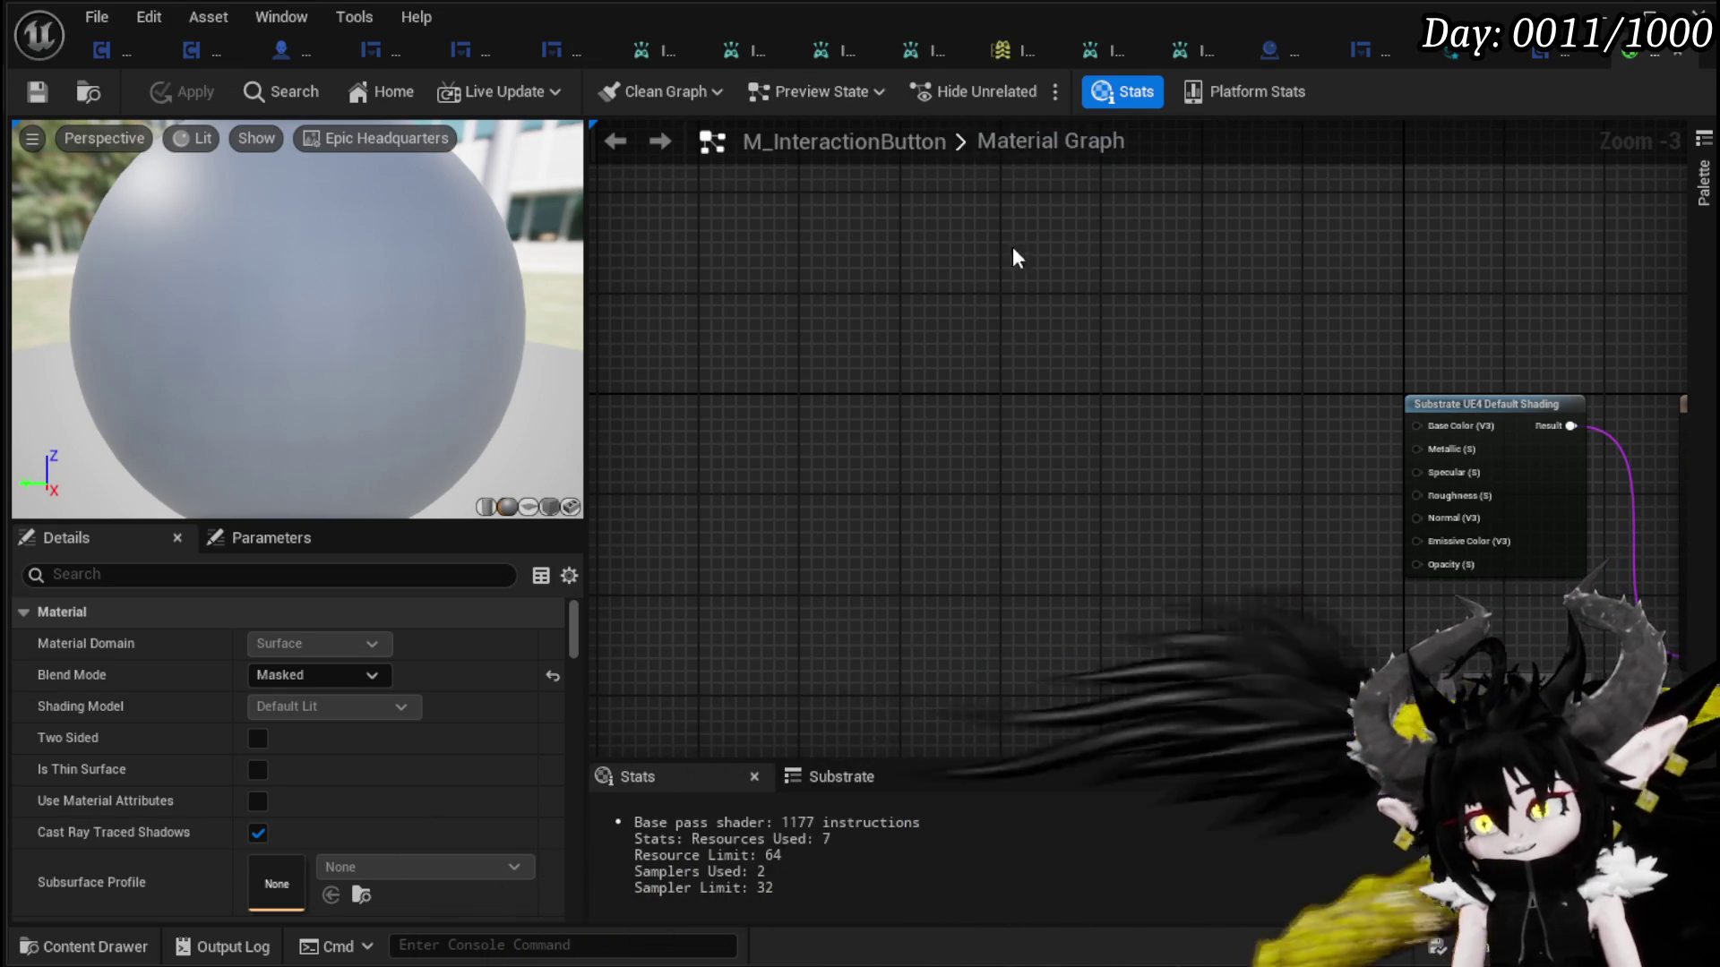
pyautogui.moveTo(941, 467); pyautogui.dragTo(950, 440)
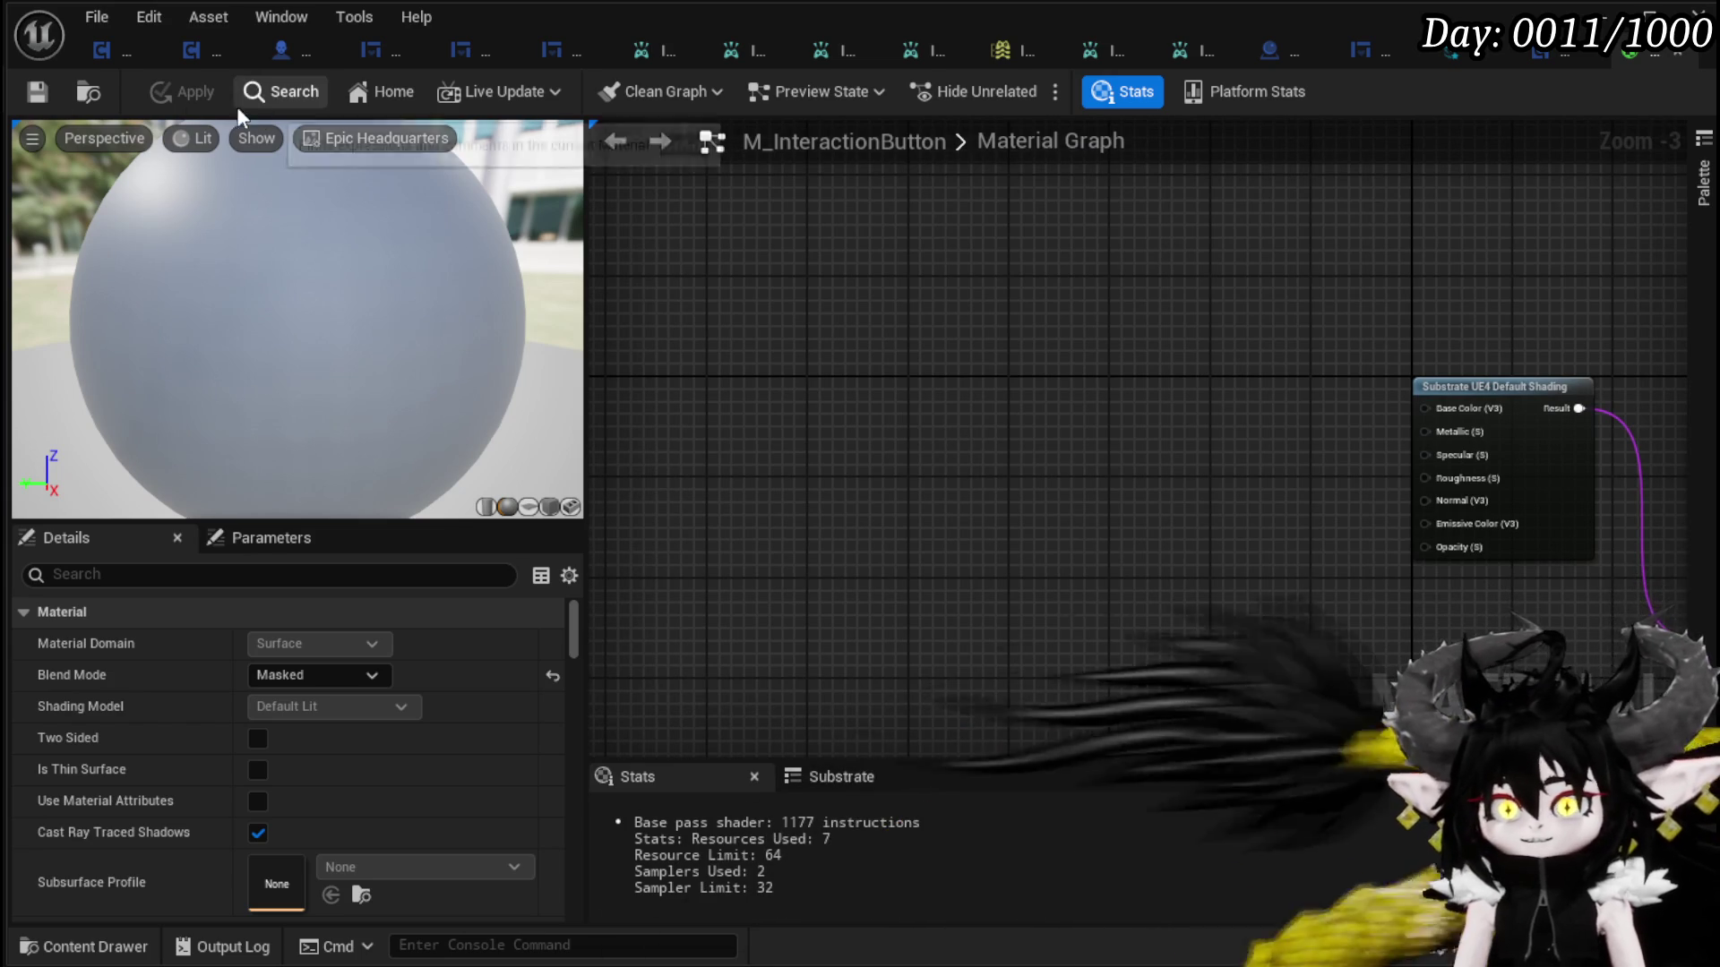
pyautogui.moveTo(1131, 363); pyautogui.dragTo(1007, 304)
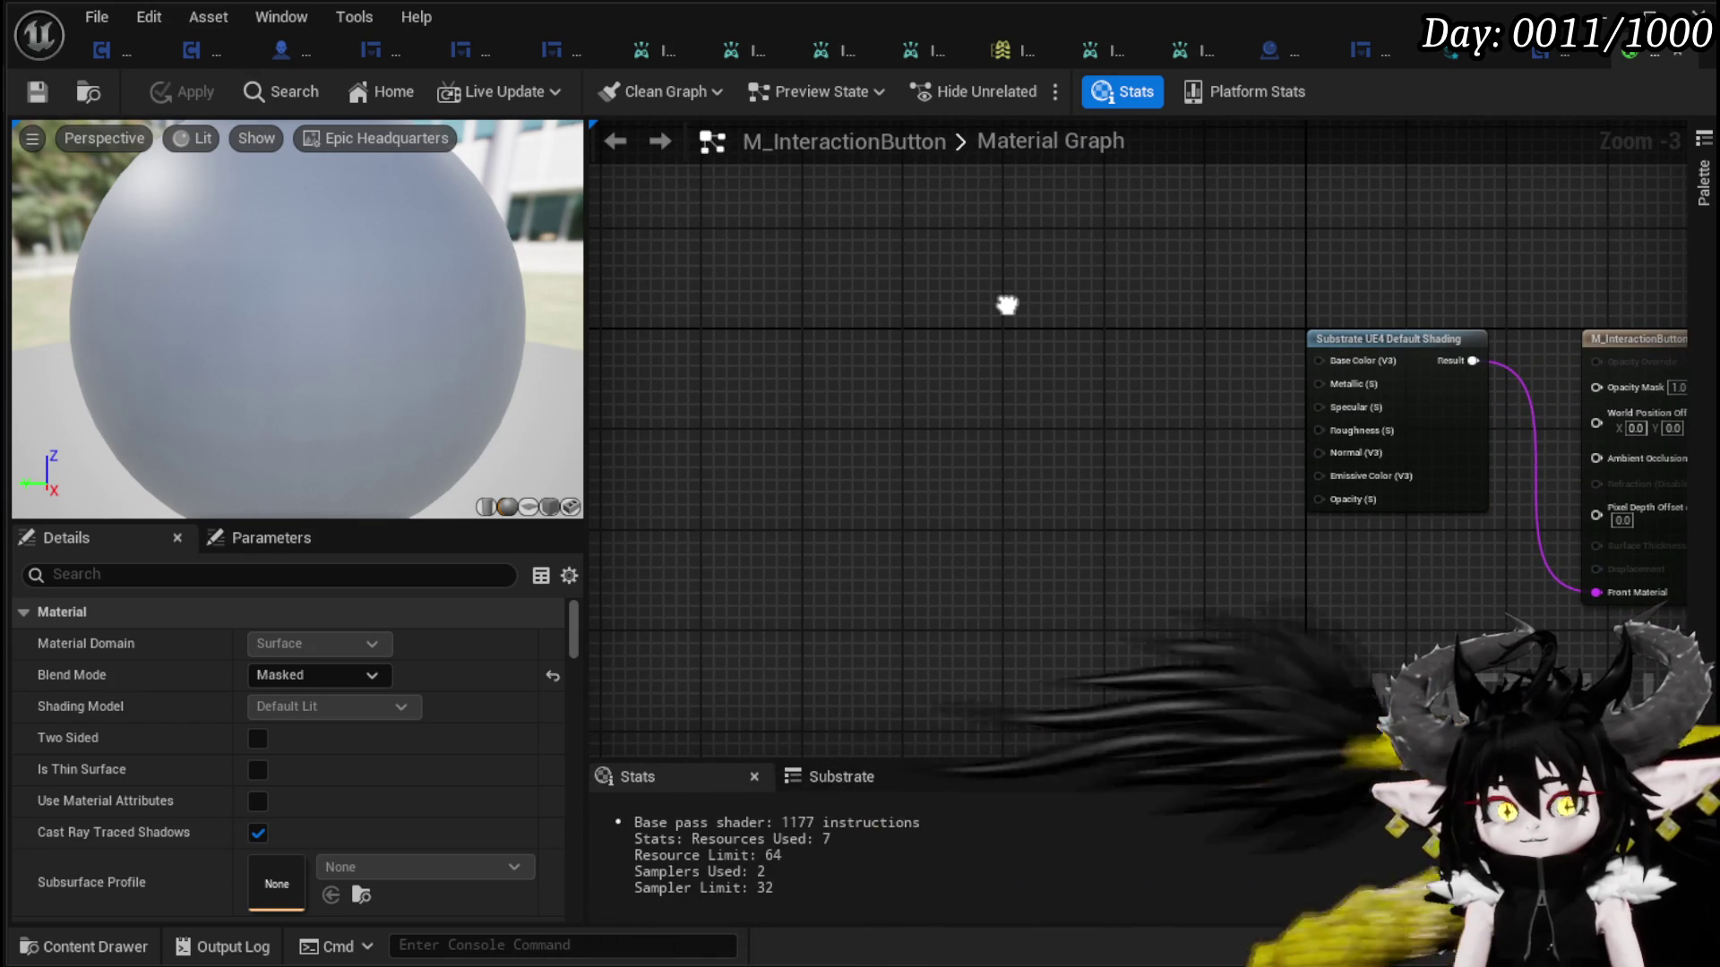
# - Add a Texture Sample node to the graph via a 'Text' node search
pyautogui.rightClick(883, 312)
pyautogui.write('Text')
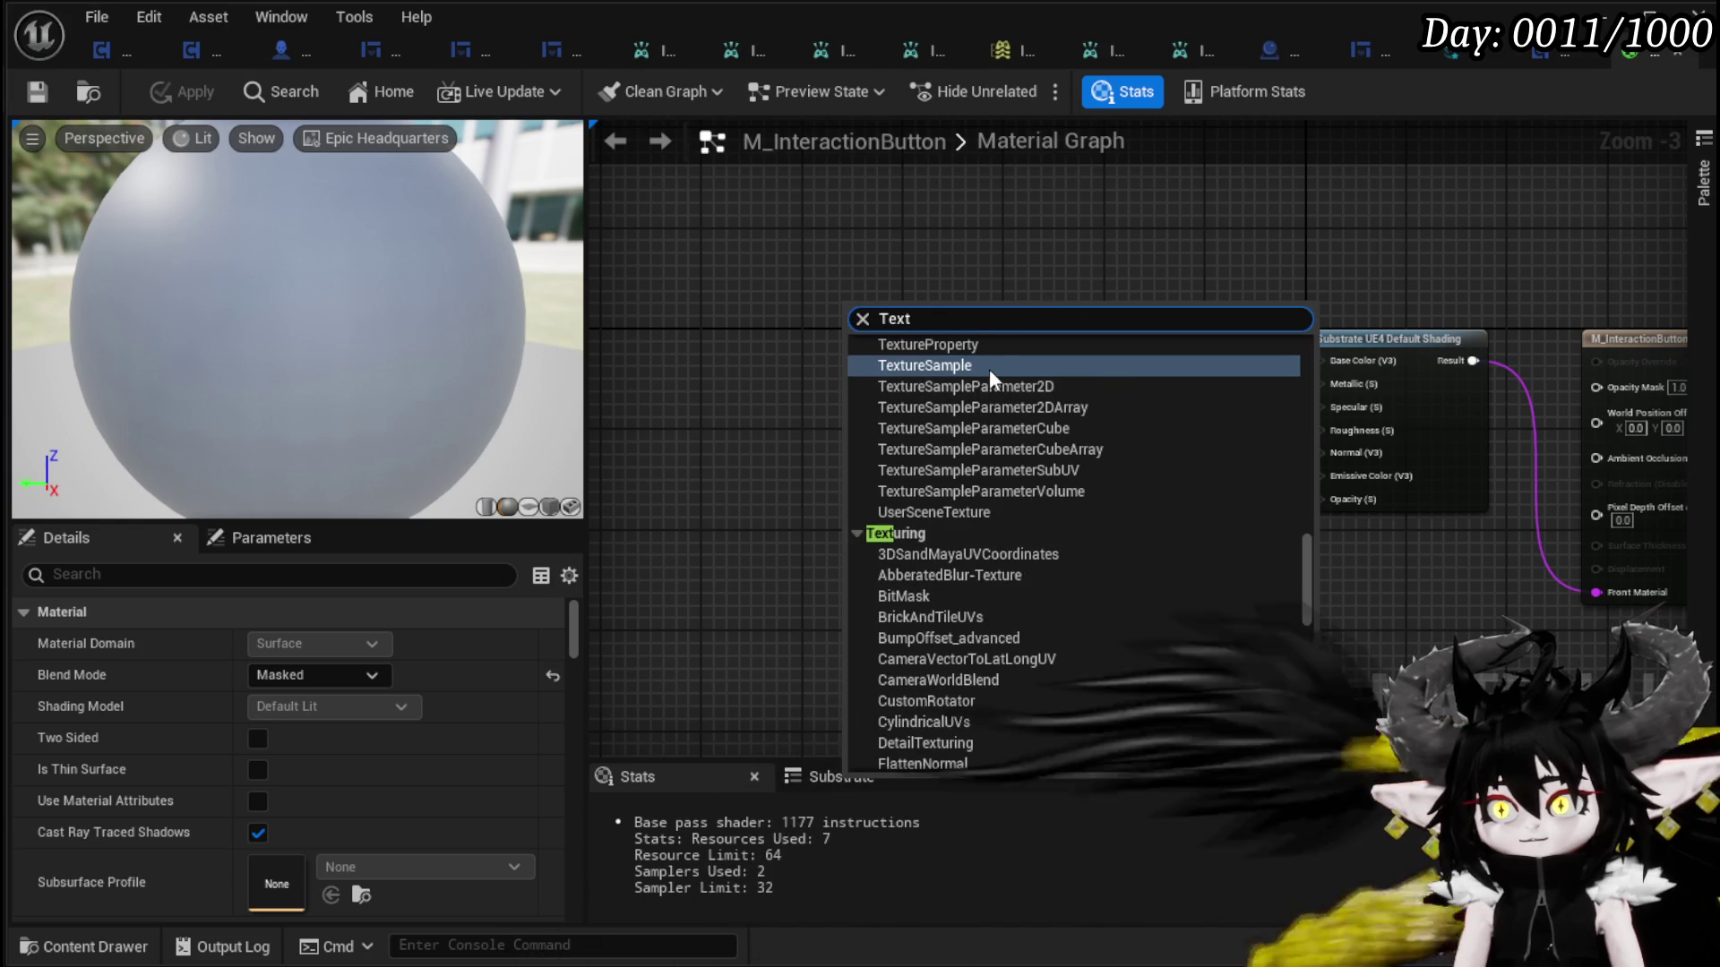
pyautogui.click(991, 369)
# - Search 'Text' again and scroll the results to the Texture category's FontSample entries
pyautogui.rightClick(814, 376)
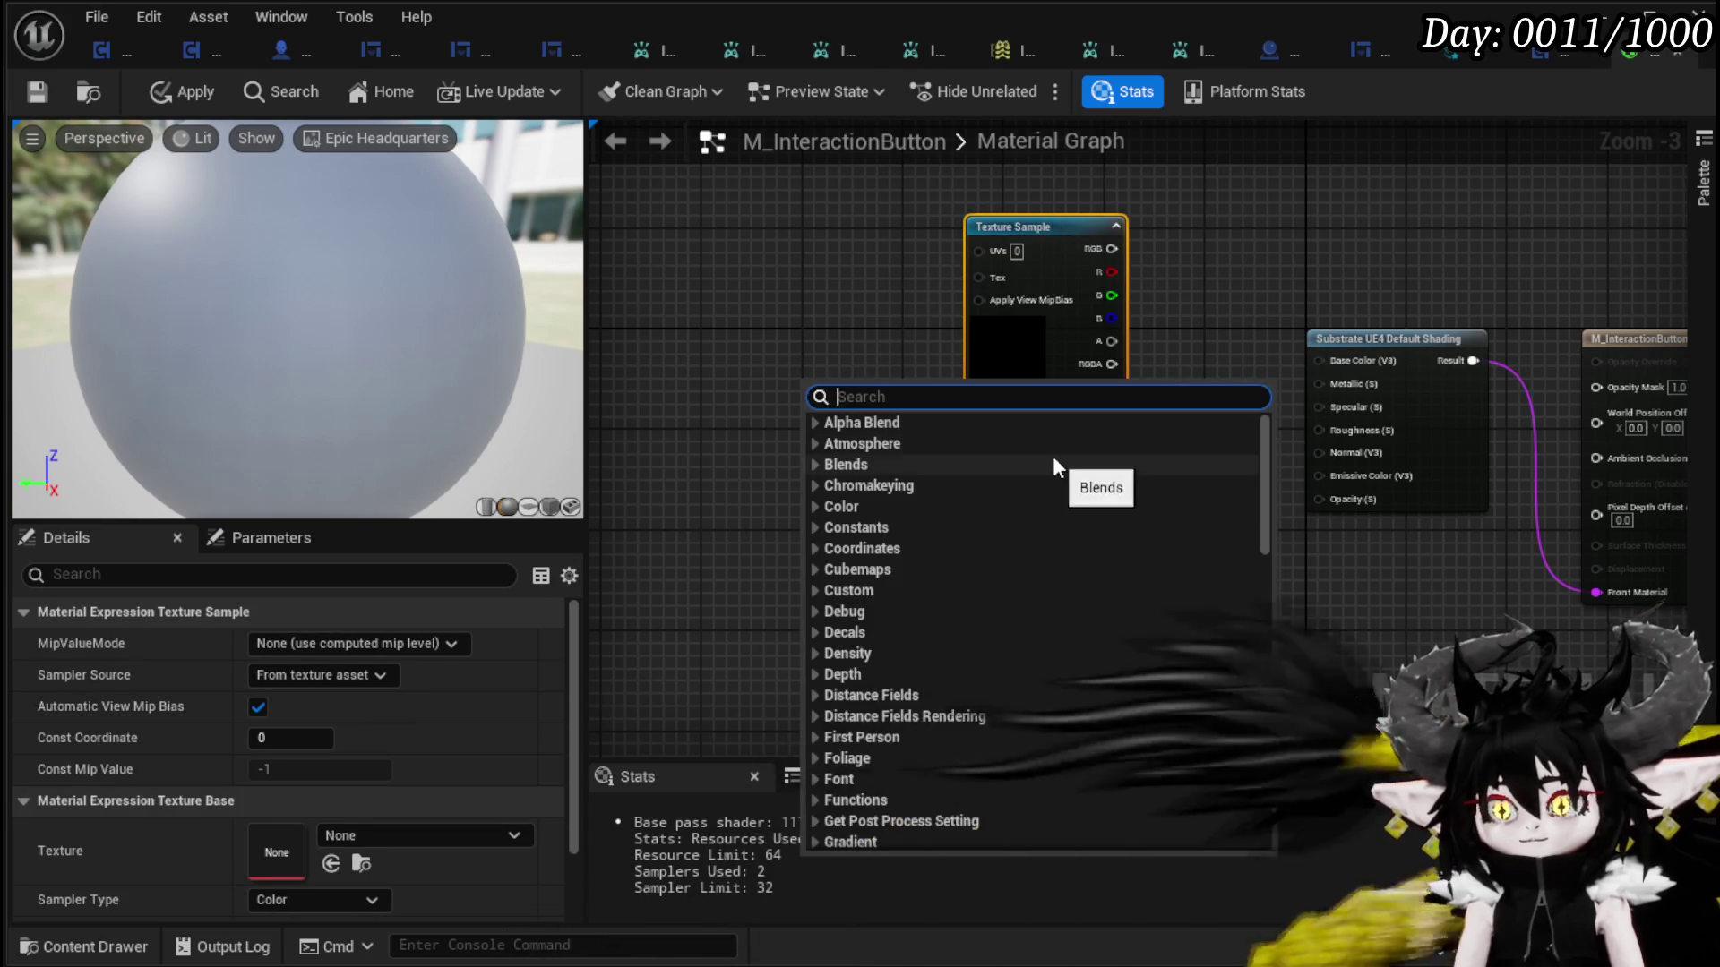
pyautogui.write('Text')
pyautogui.scroll(3, 1157, 580)
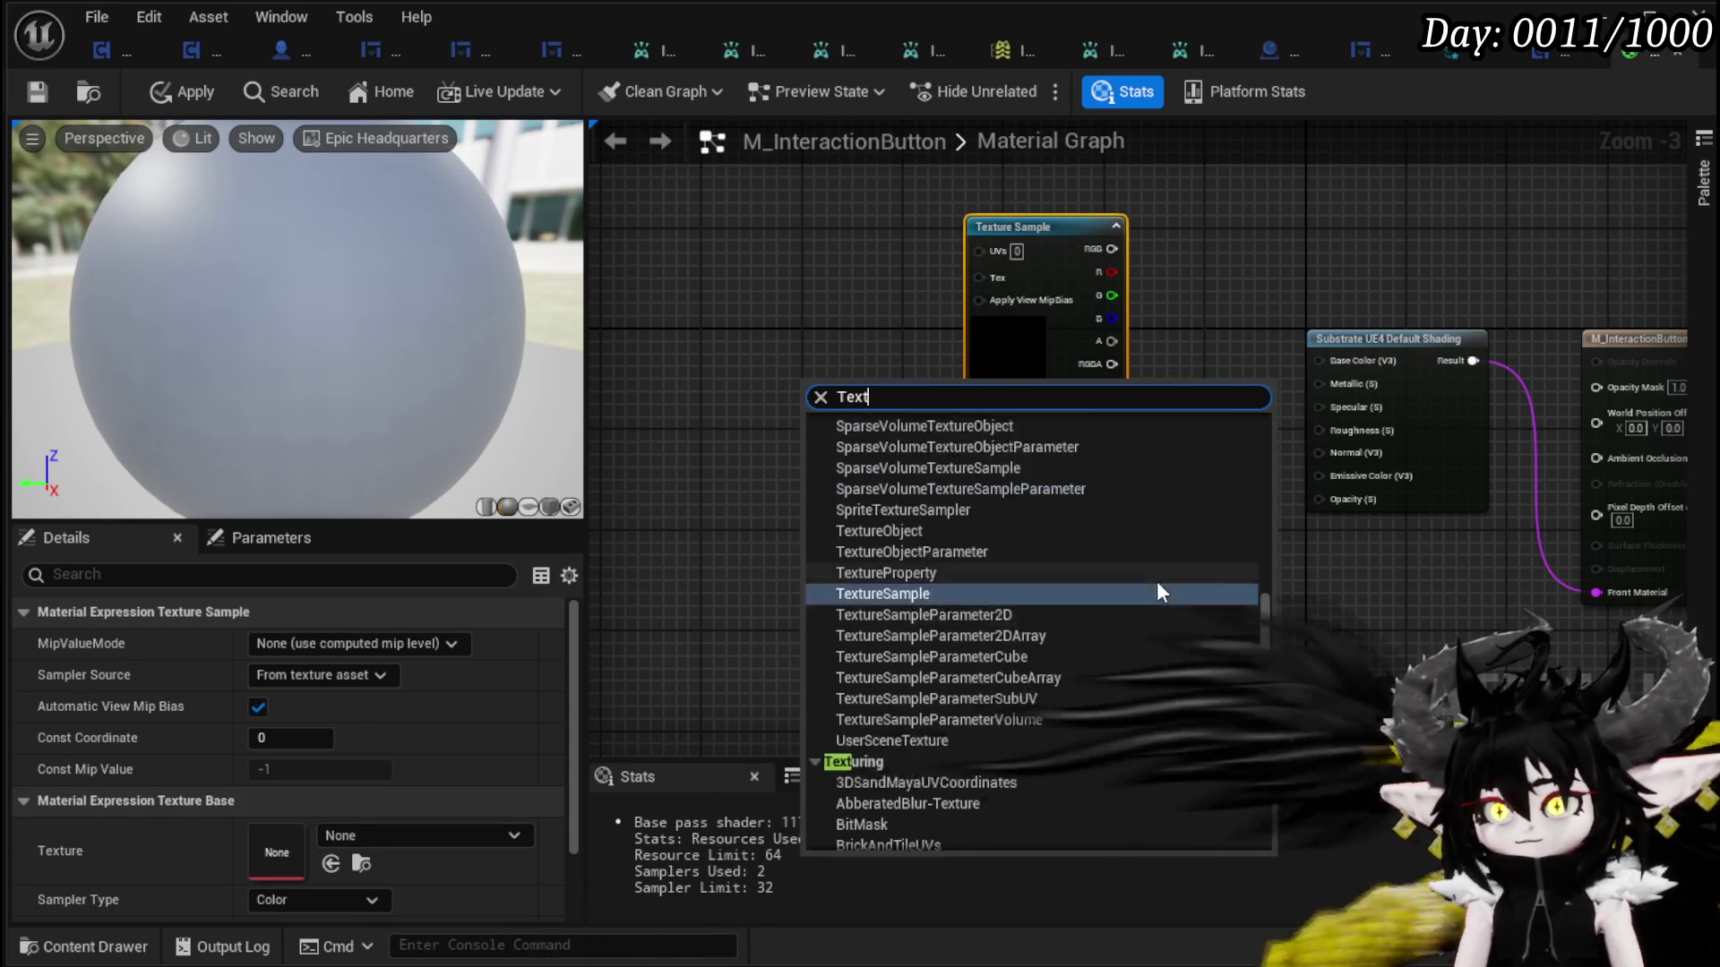
pyautogui.scroll(2, 1157, 582)
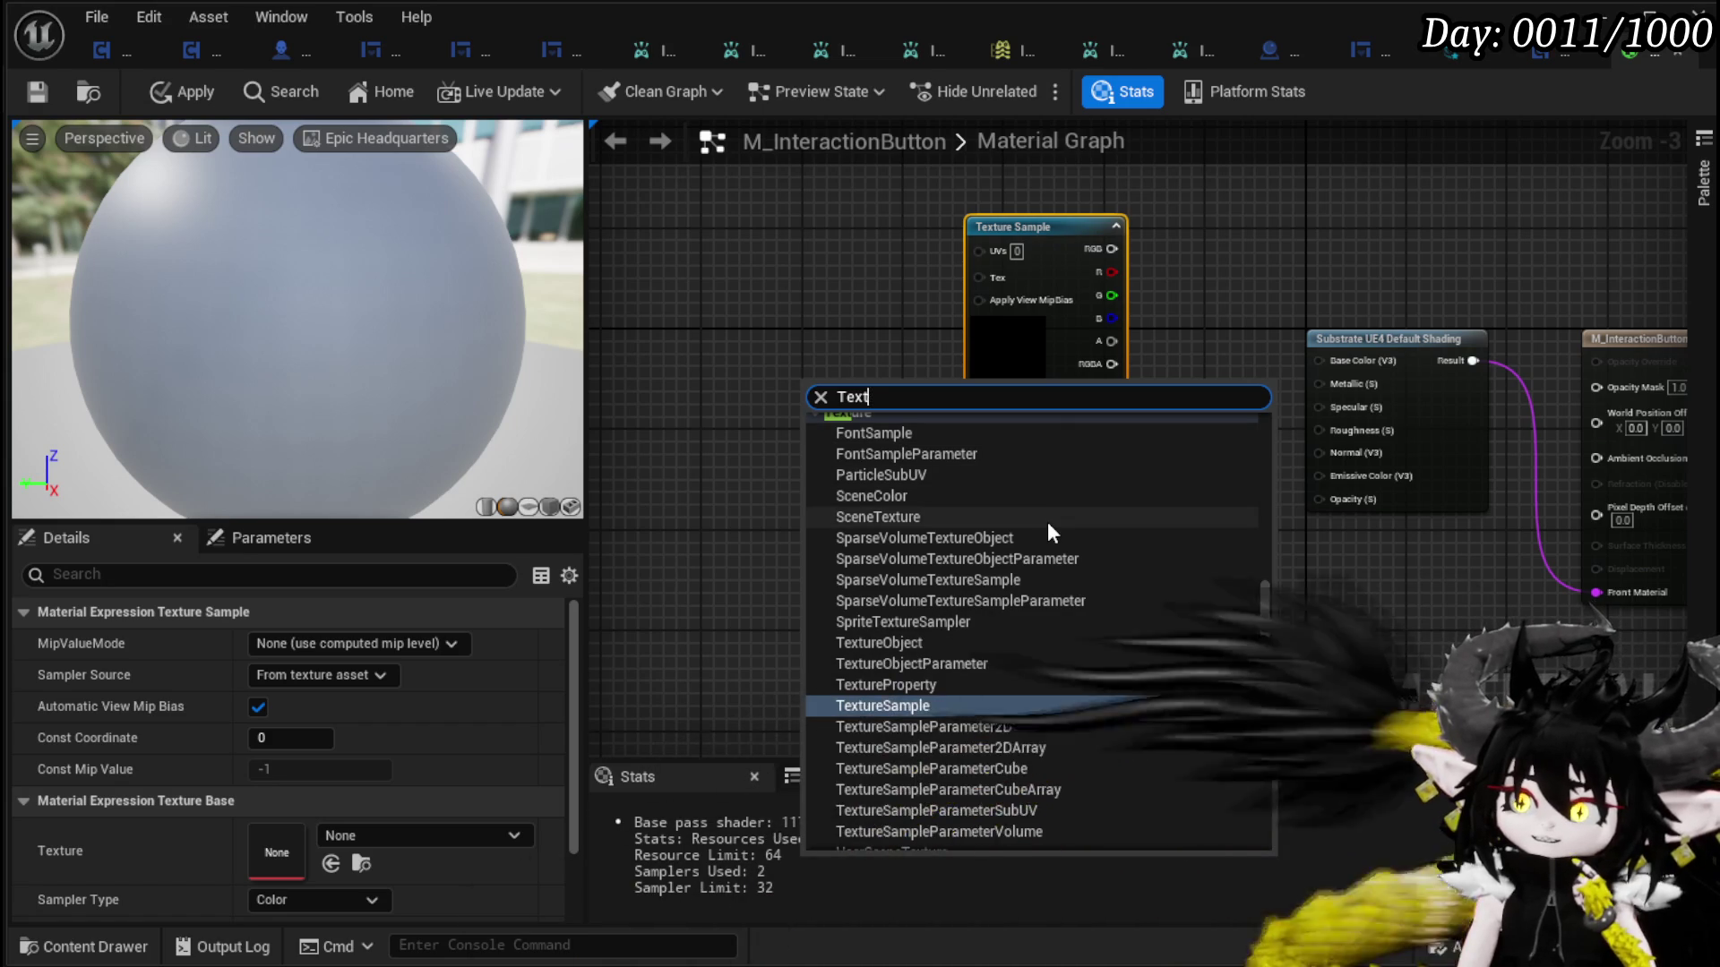
pyautogui.scroll(-5, 1048, 525)
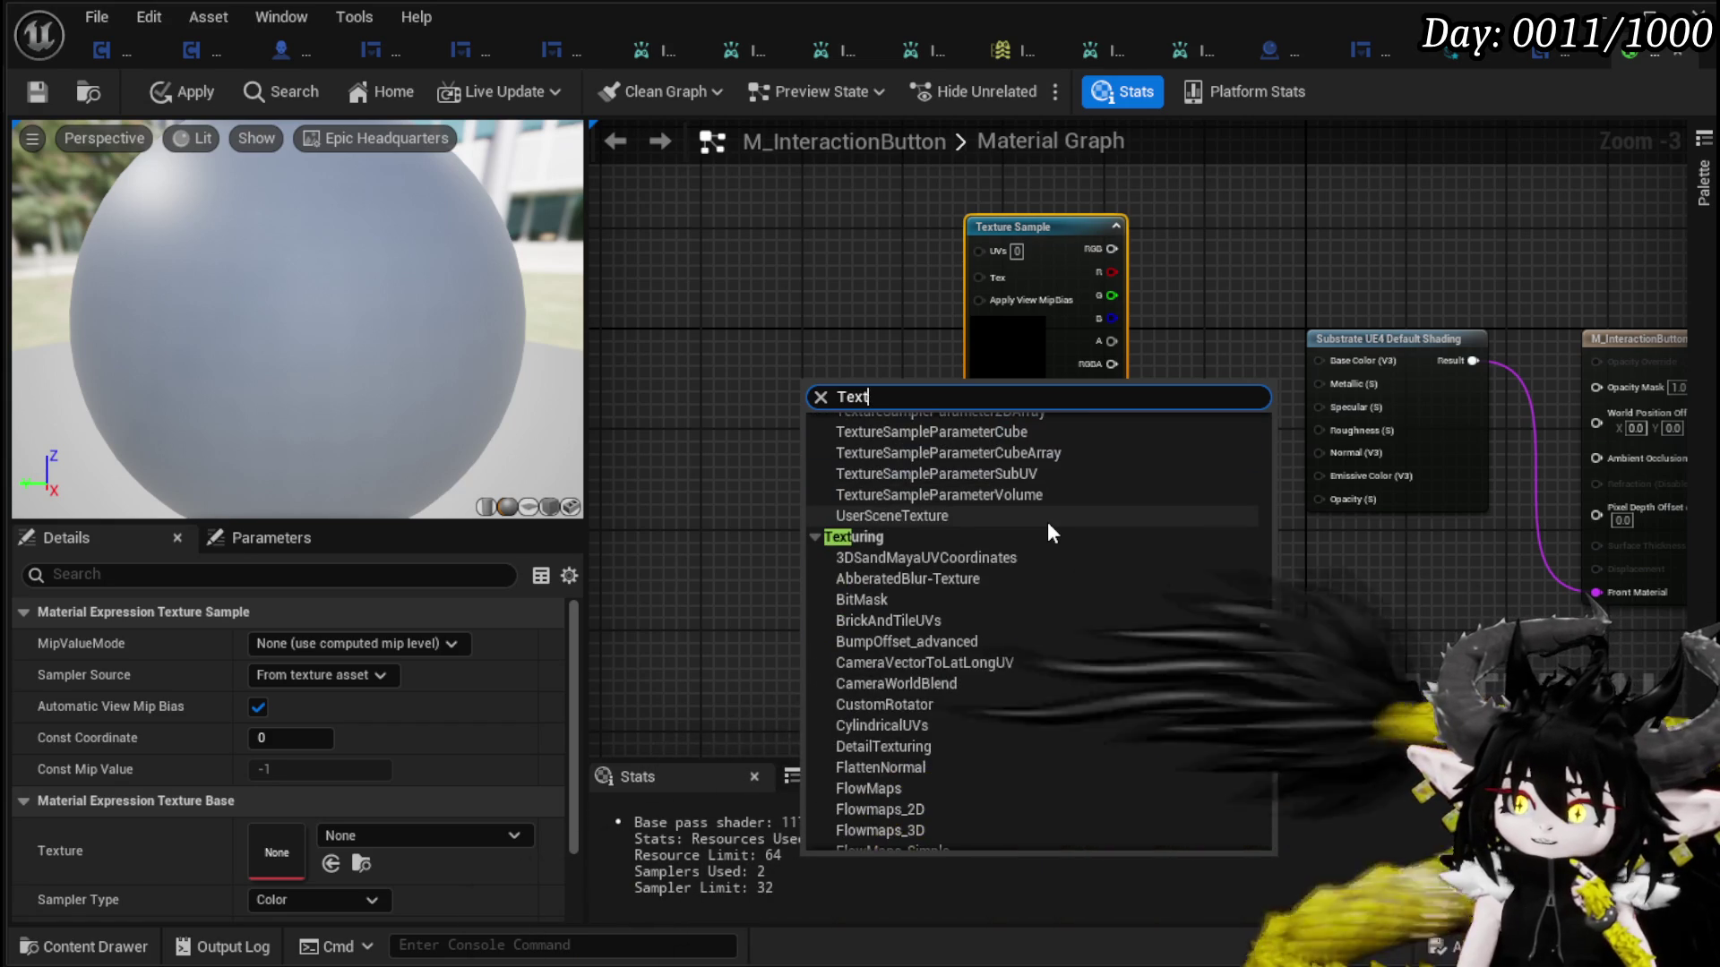
pyautogui.scroll(-3, 1050, 529)
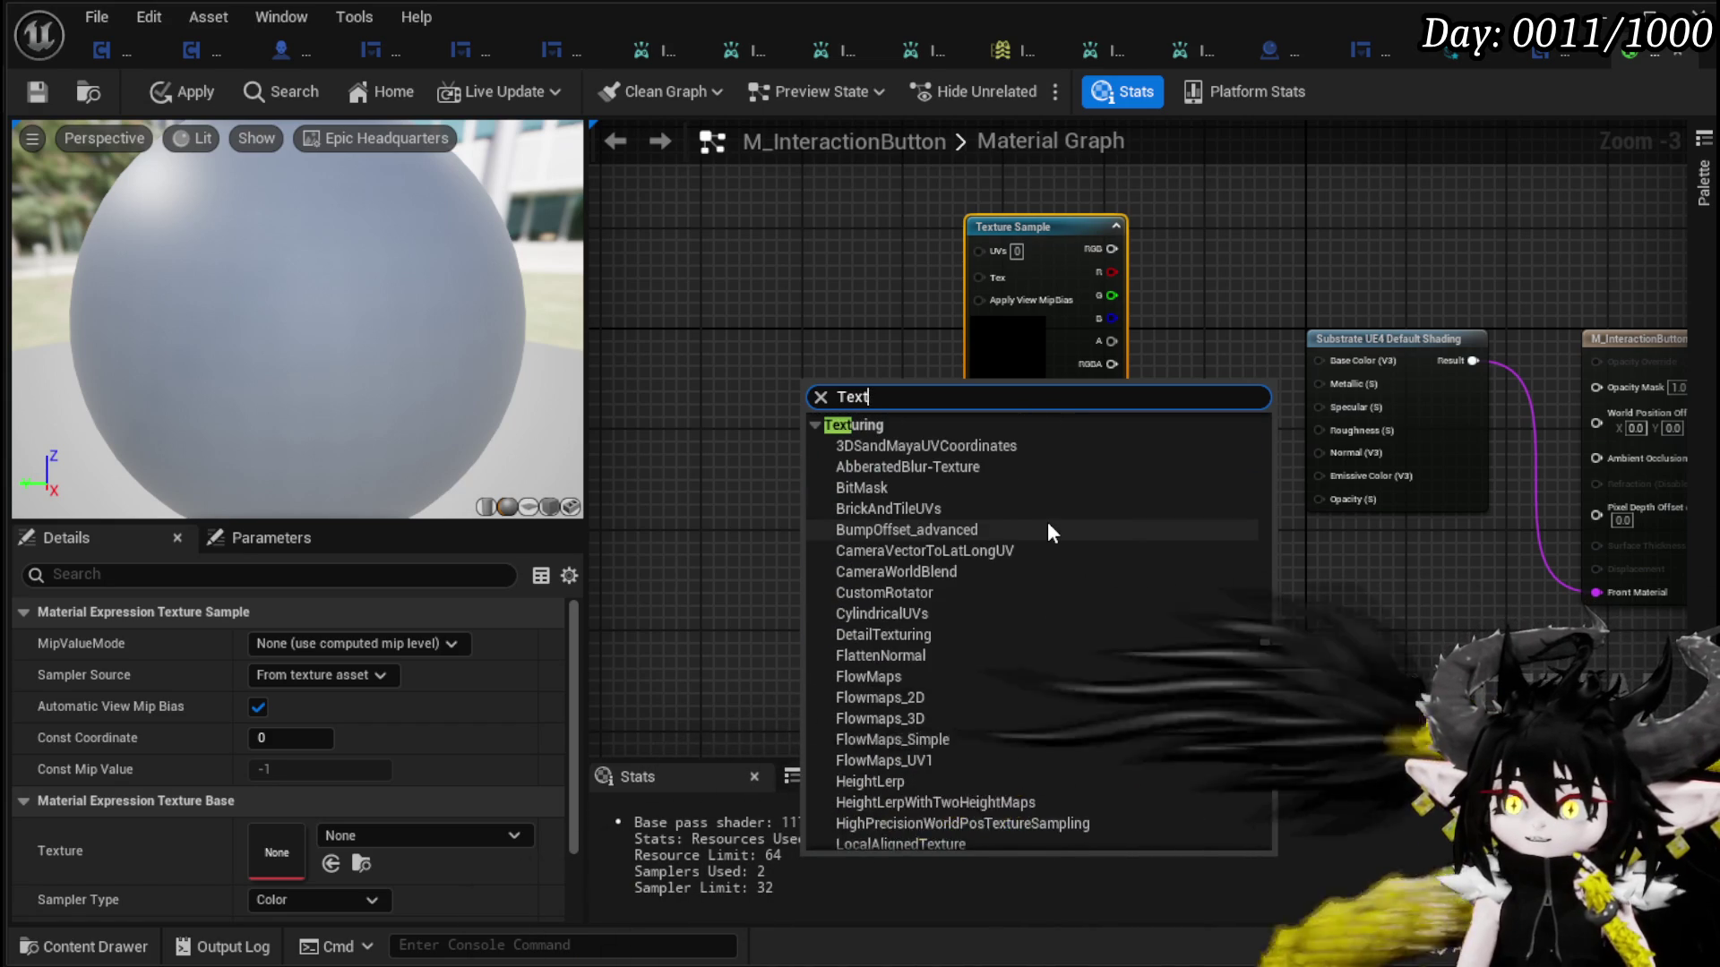
pyautogui.scroll(-5, 1053, 533)
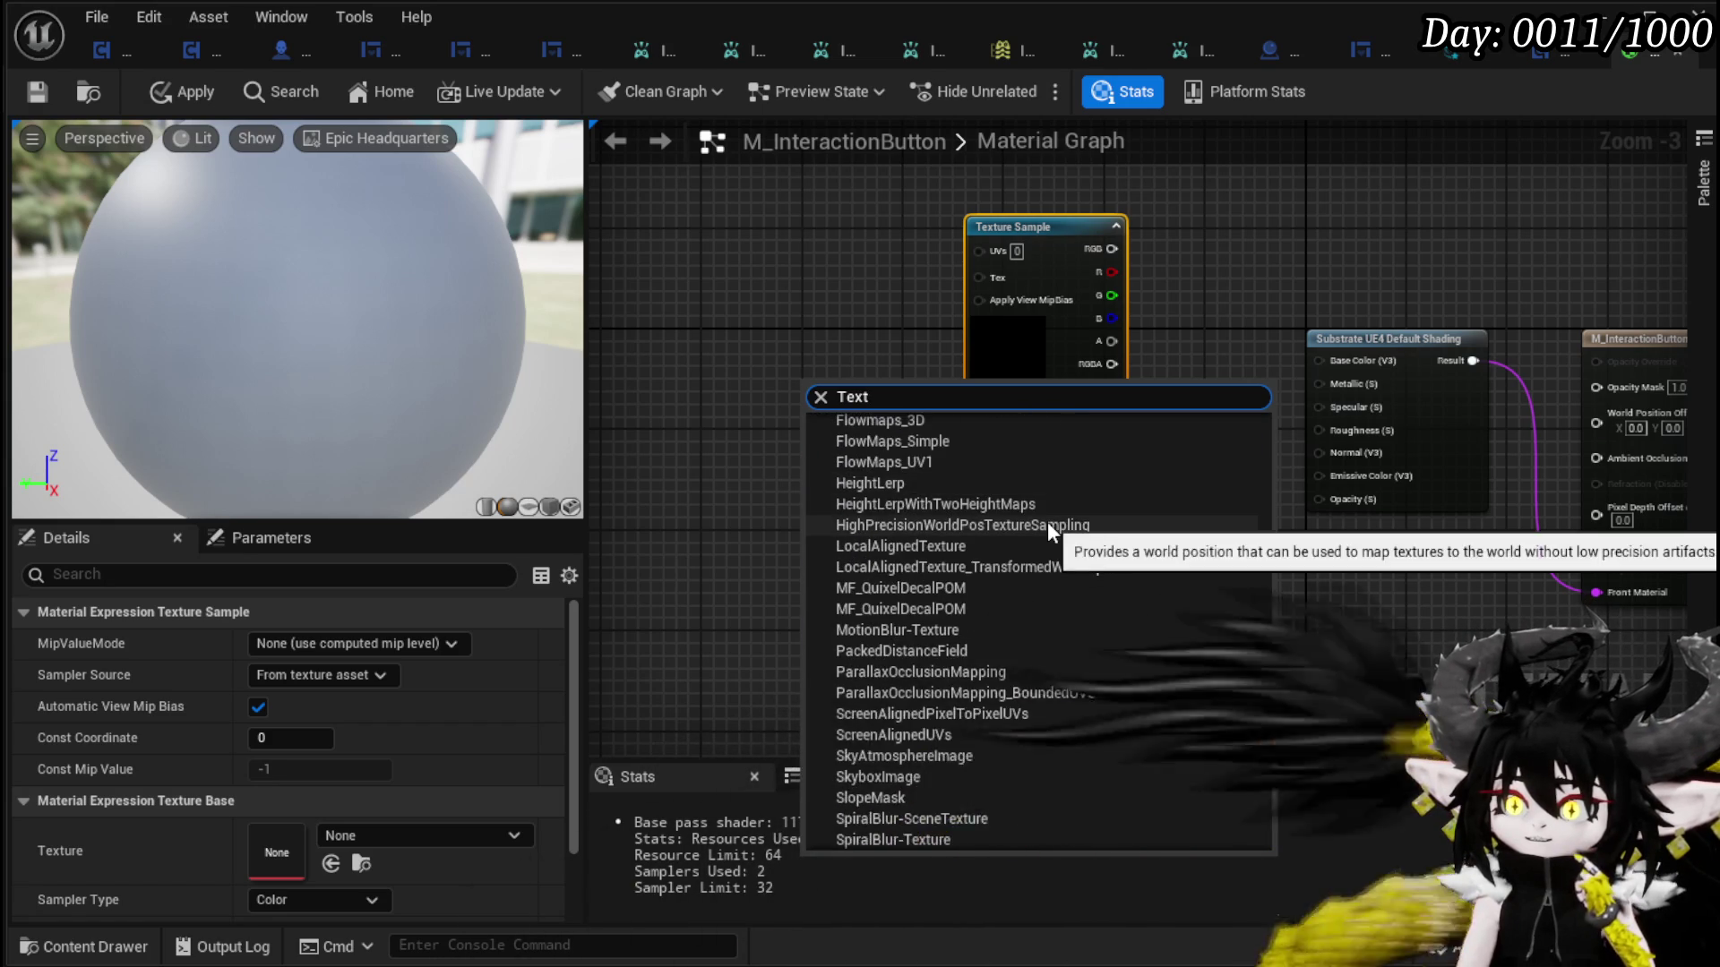
pyautogui.scroll(-4, 1052, 533)
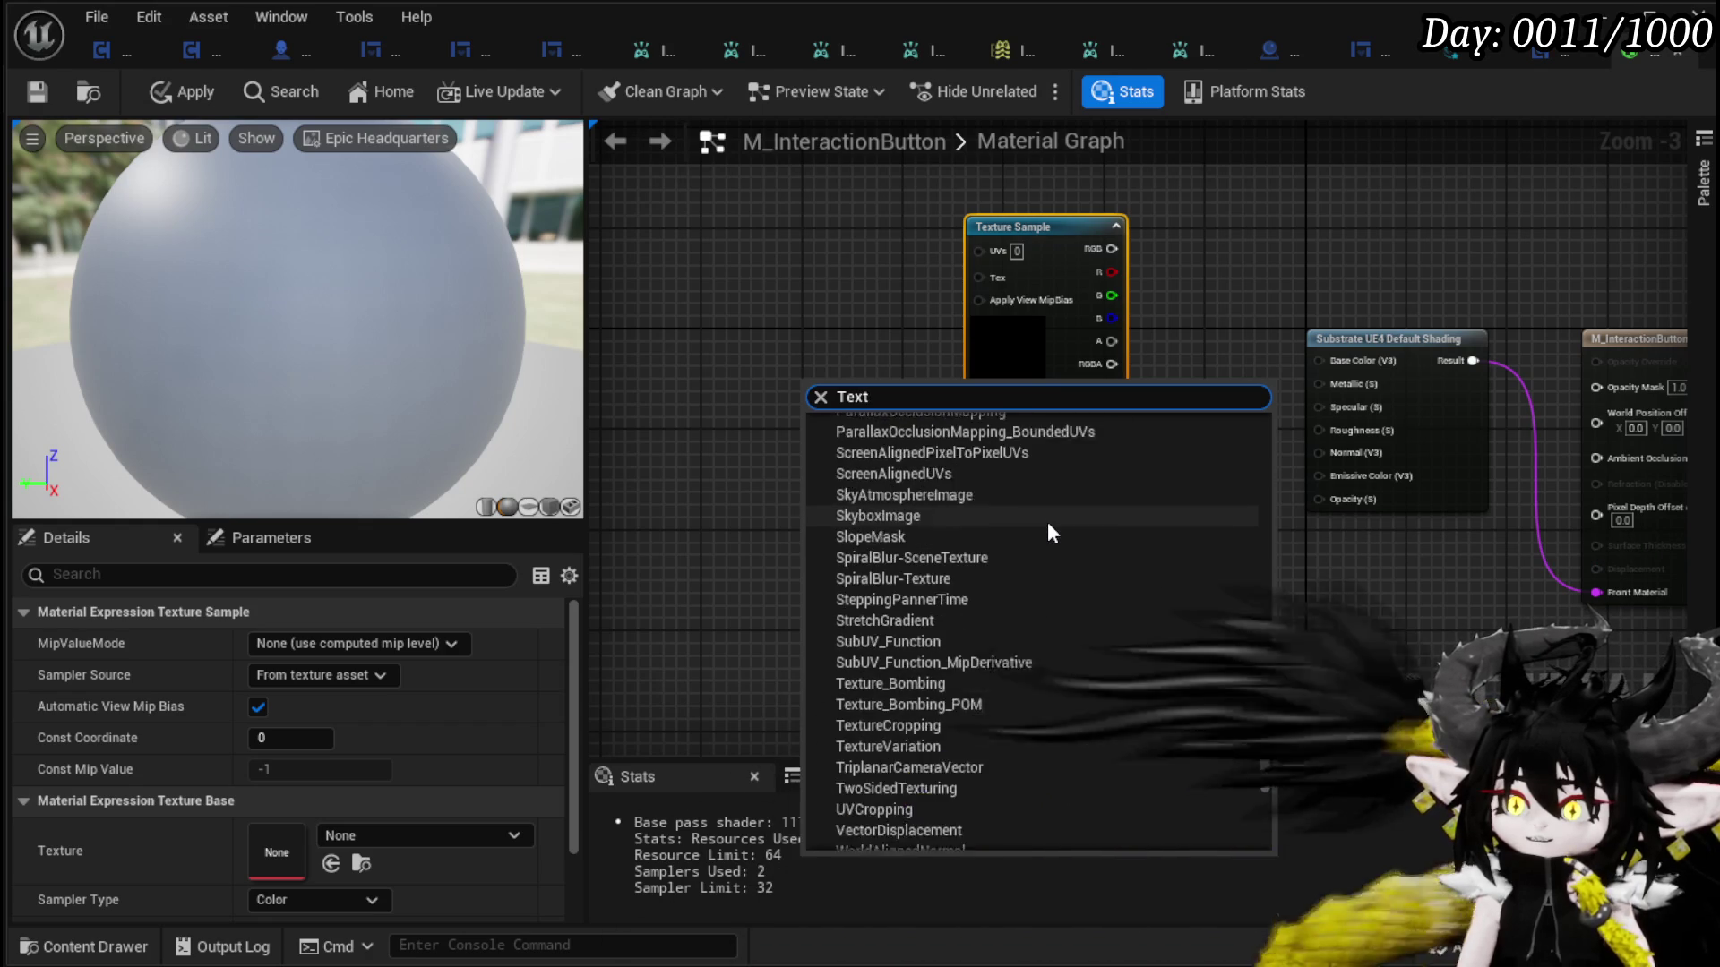
pyautogui.scroll(-5, 1049, 530)
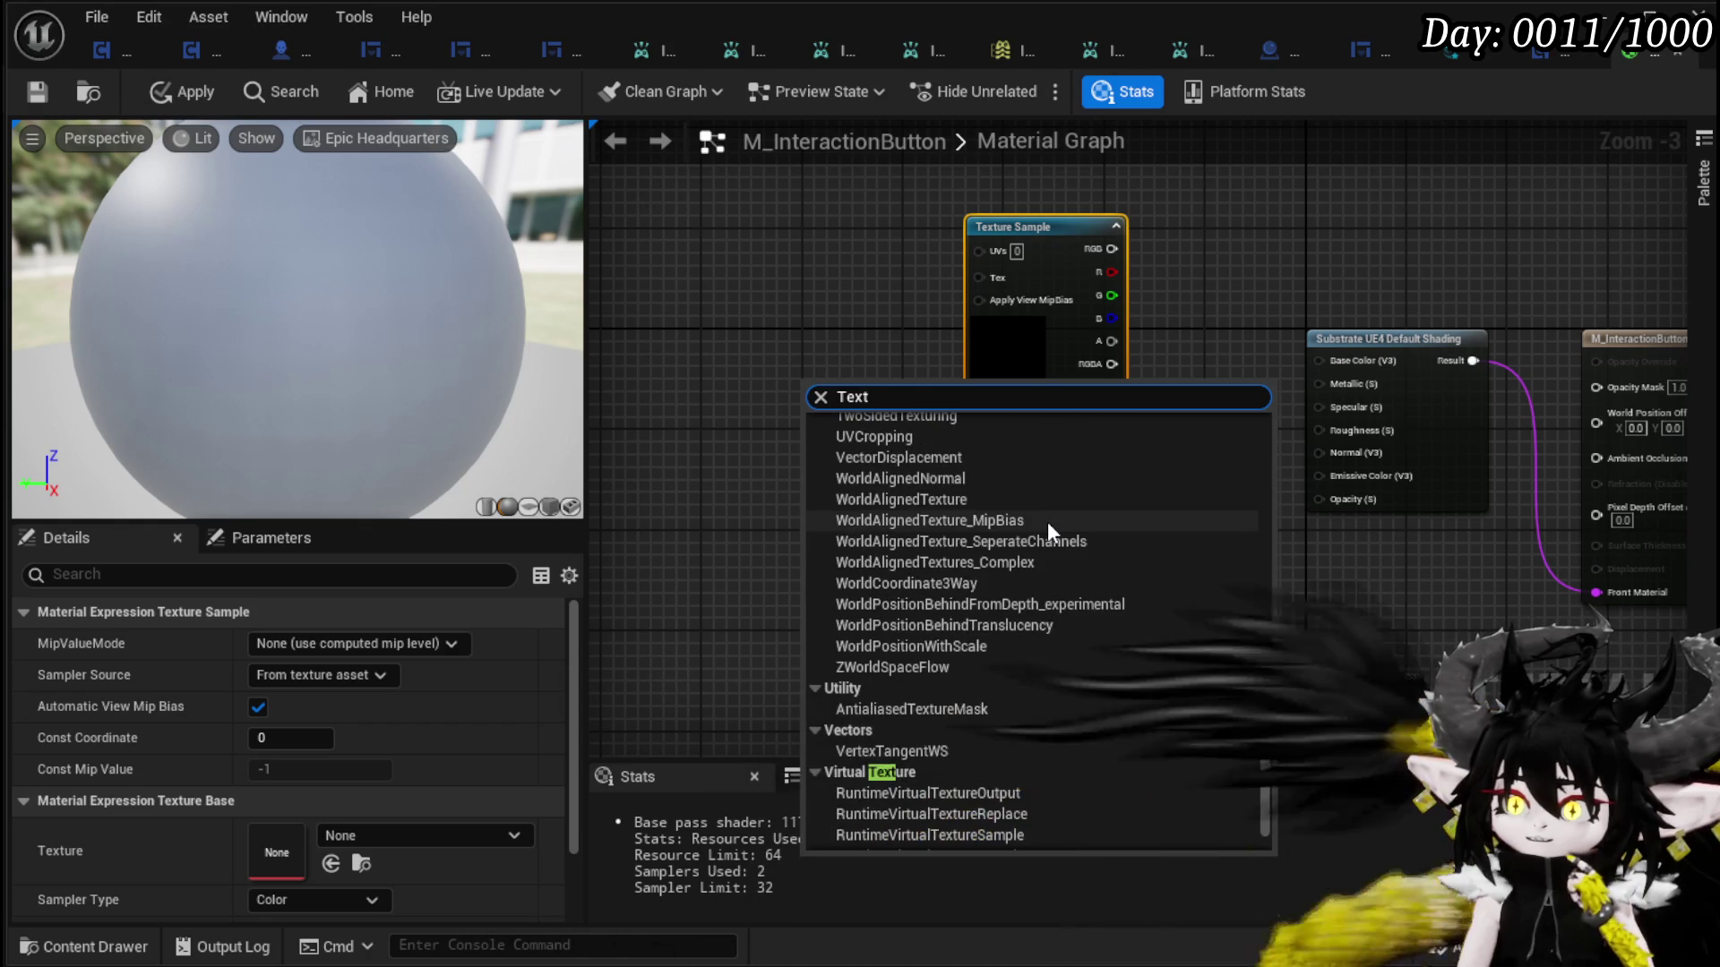
pyautogui.scroll(-2, 1046, 521)
pyautogui.scroll(10, 1046, 521)
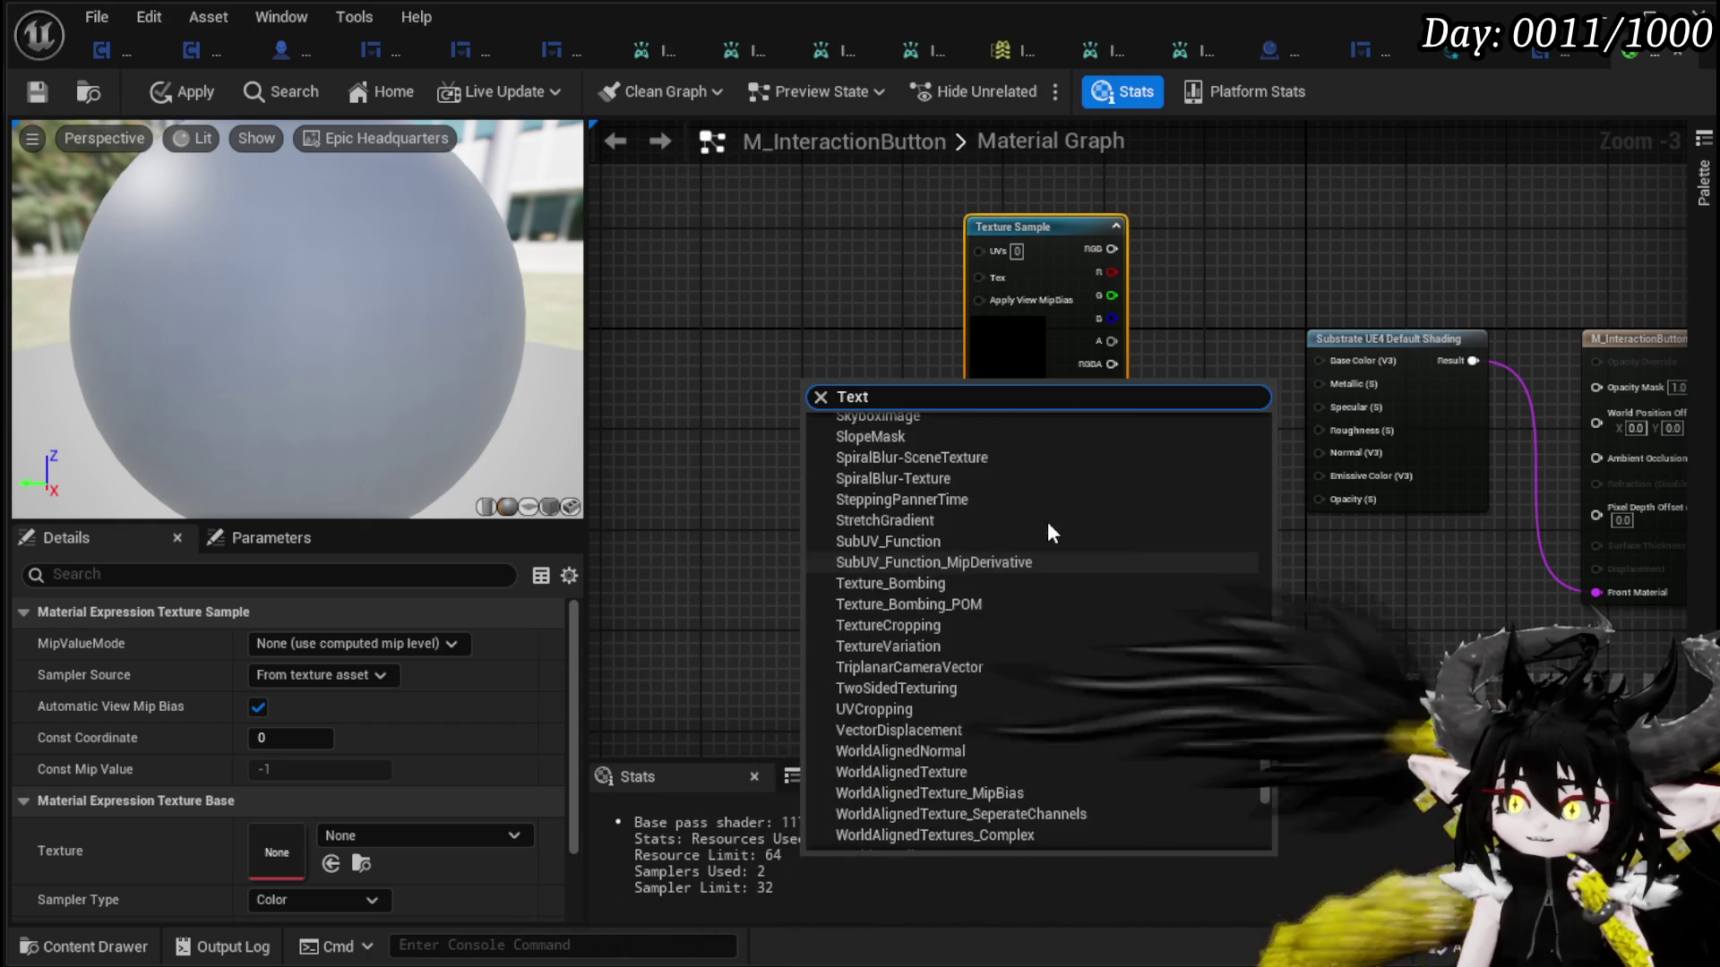
pyautogui.scroll(10, 1073, 525)
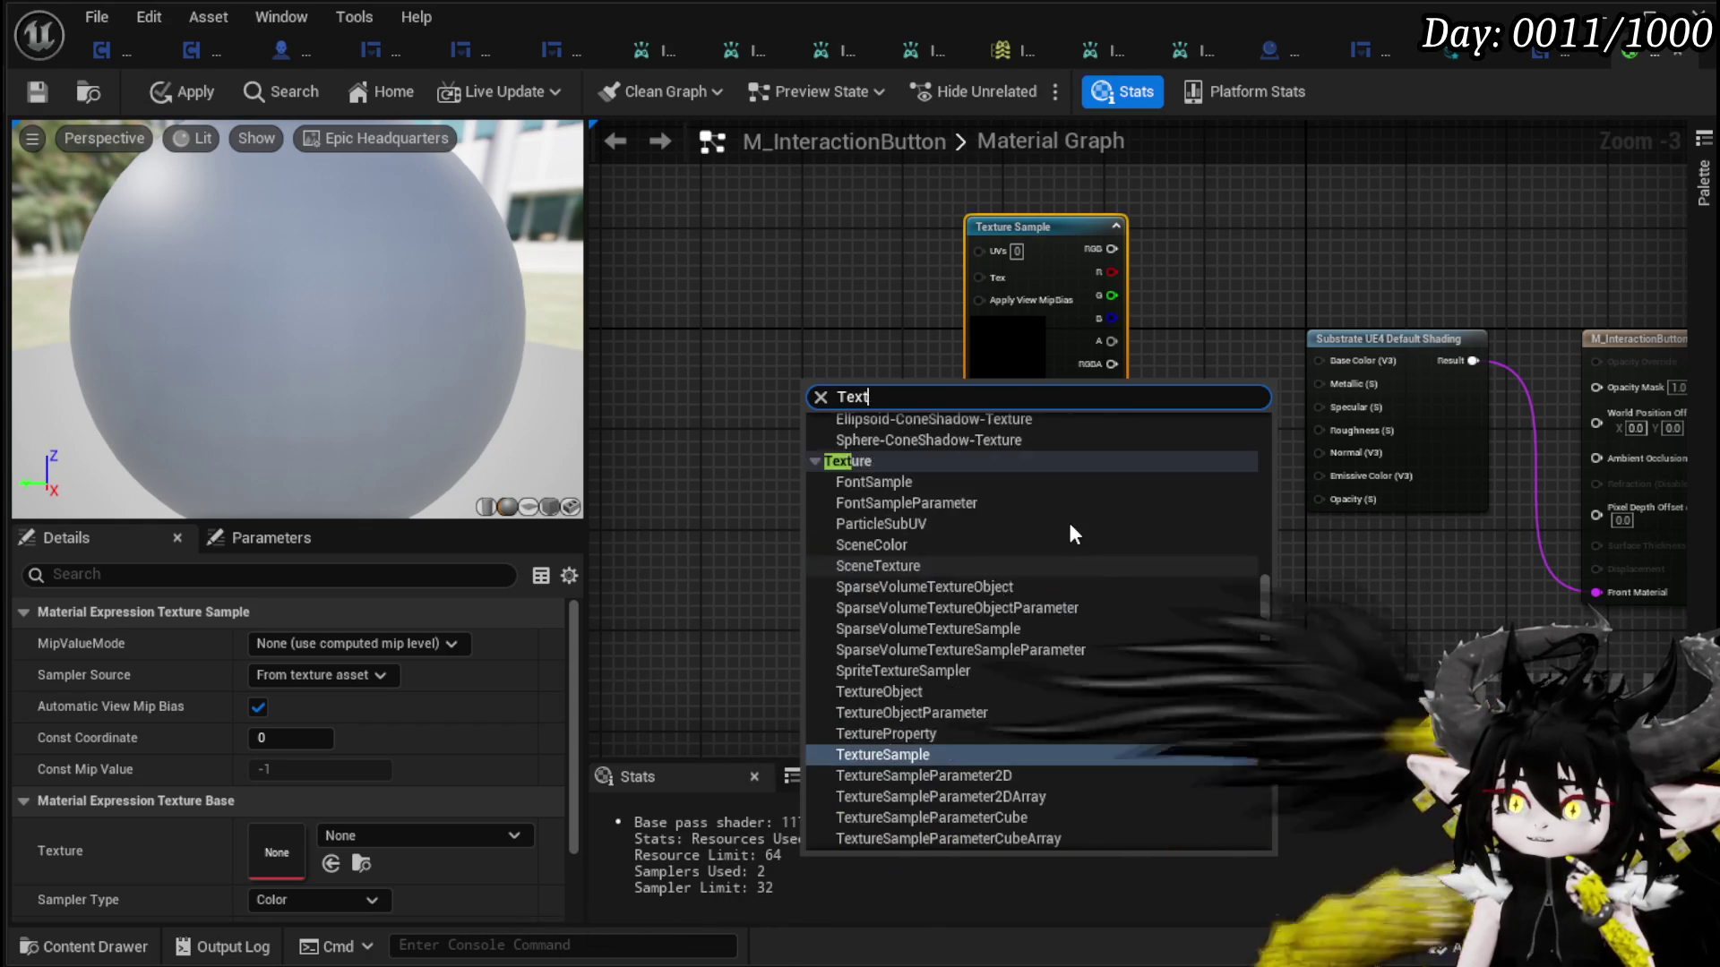
pyautogui.scroll(1, 1067, 523)
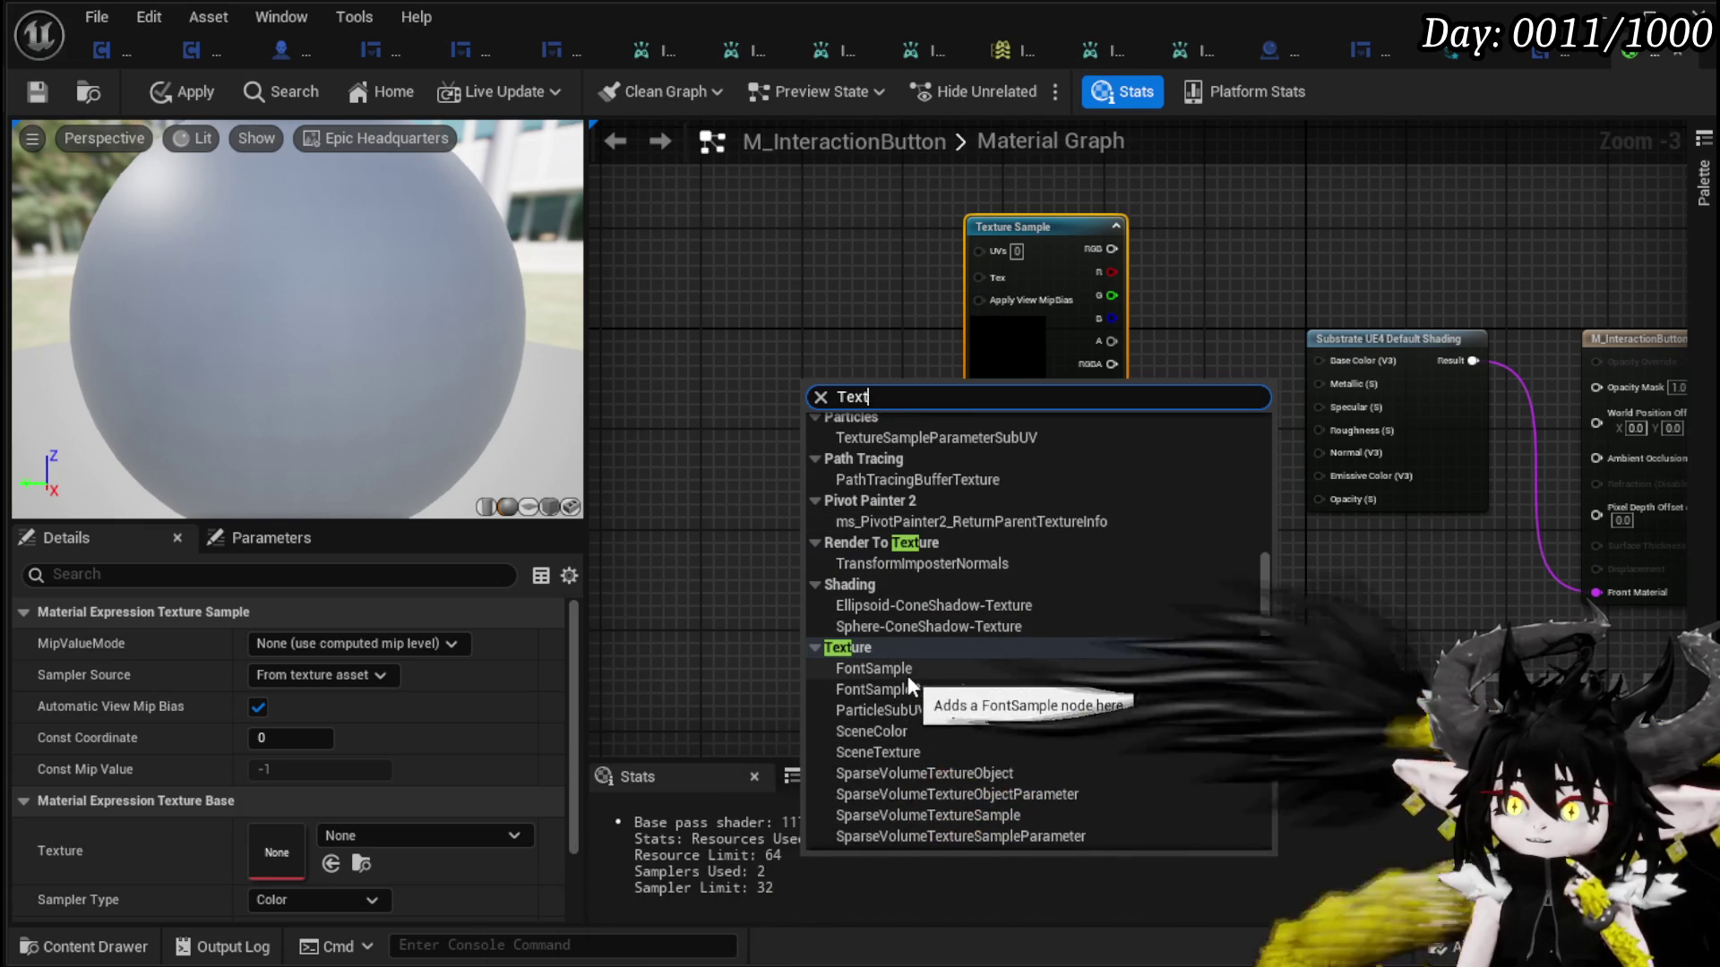
# - Place a Font Sample node from the search list and give it Super_Bakery_Font
pyautogui.click(906, 674)
pyautogui.scroll(3, 823, 529)
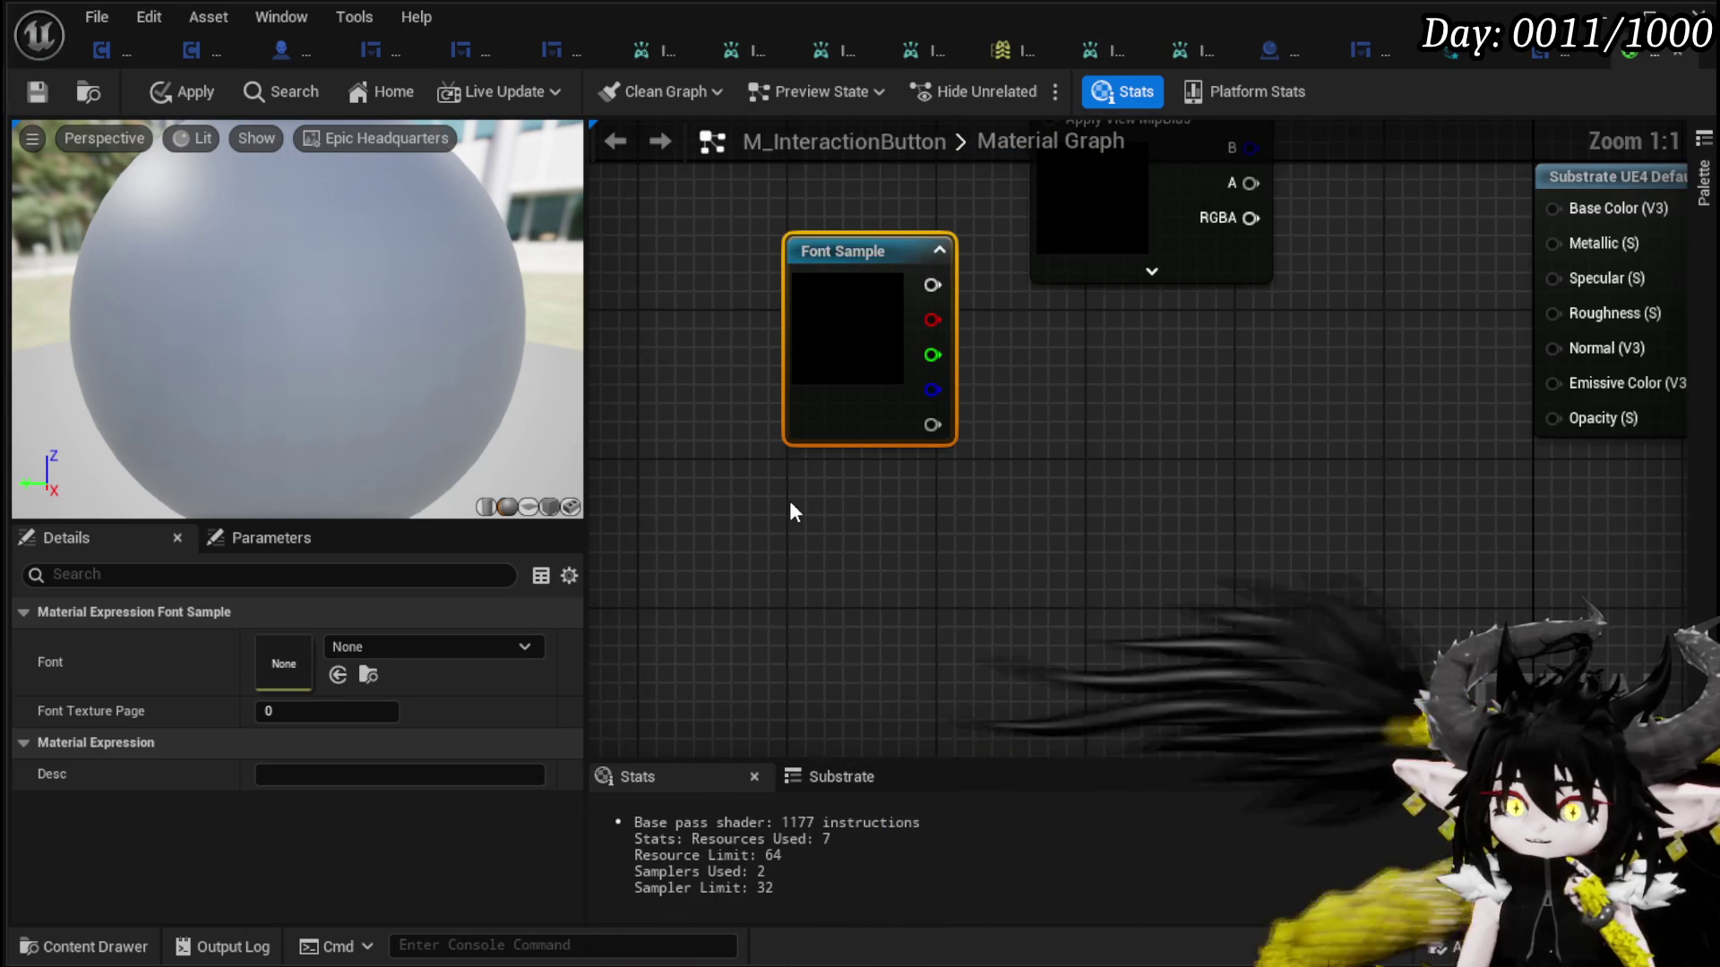
pyautogui.rightClick(812, 516)
pyautogui.click(378, 647)
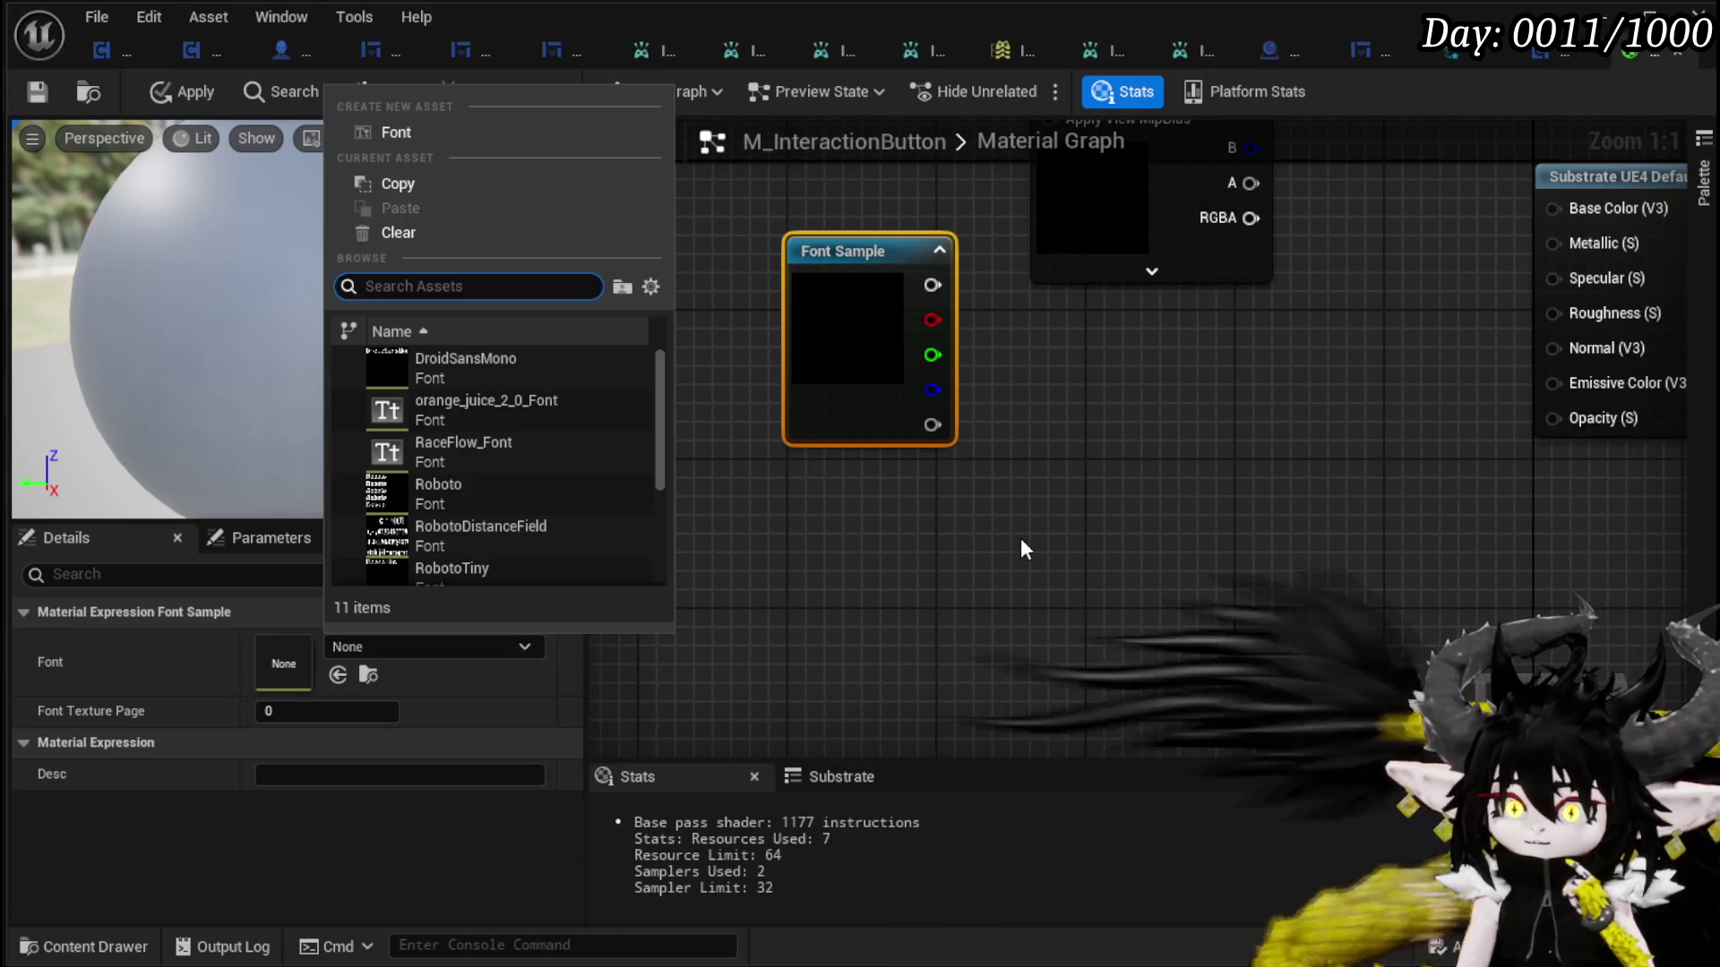
pyautogui.scroll(-2, 618, 520)
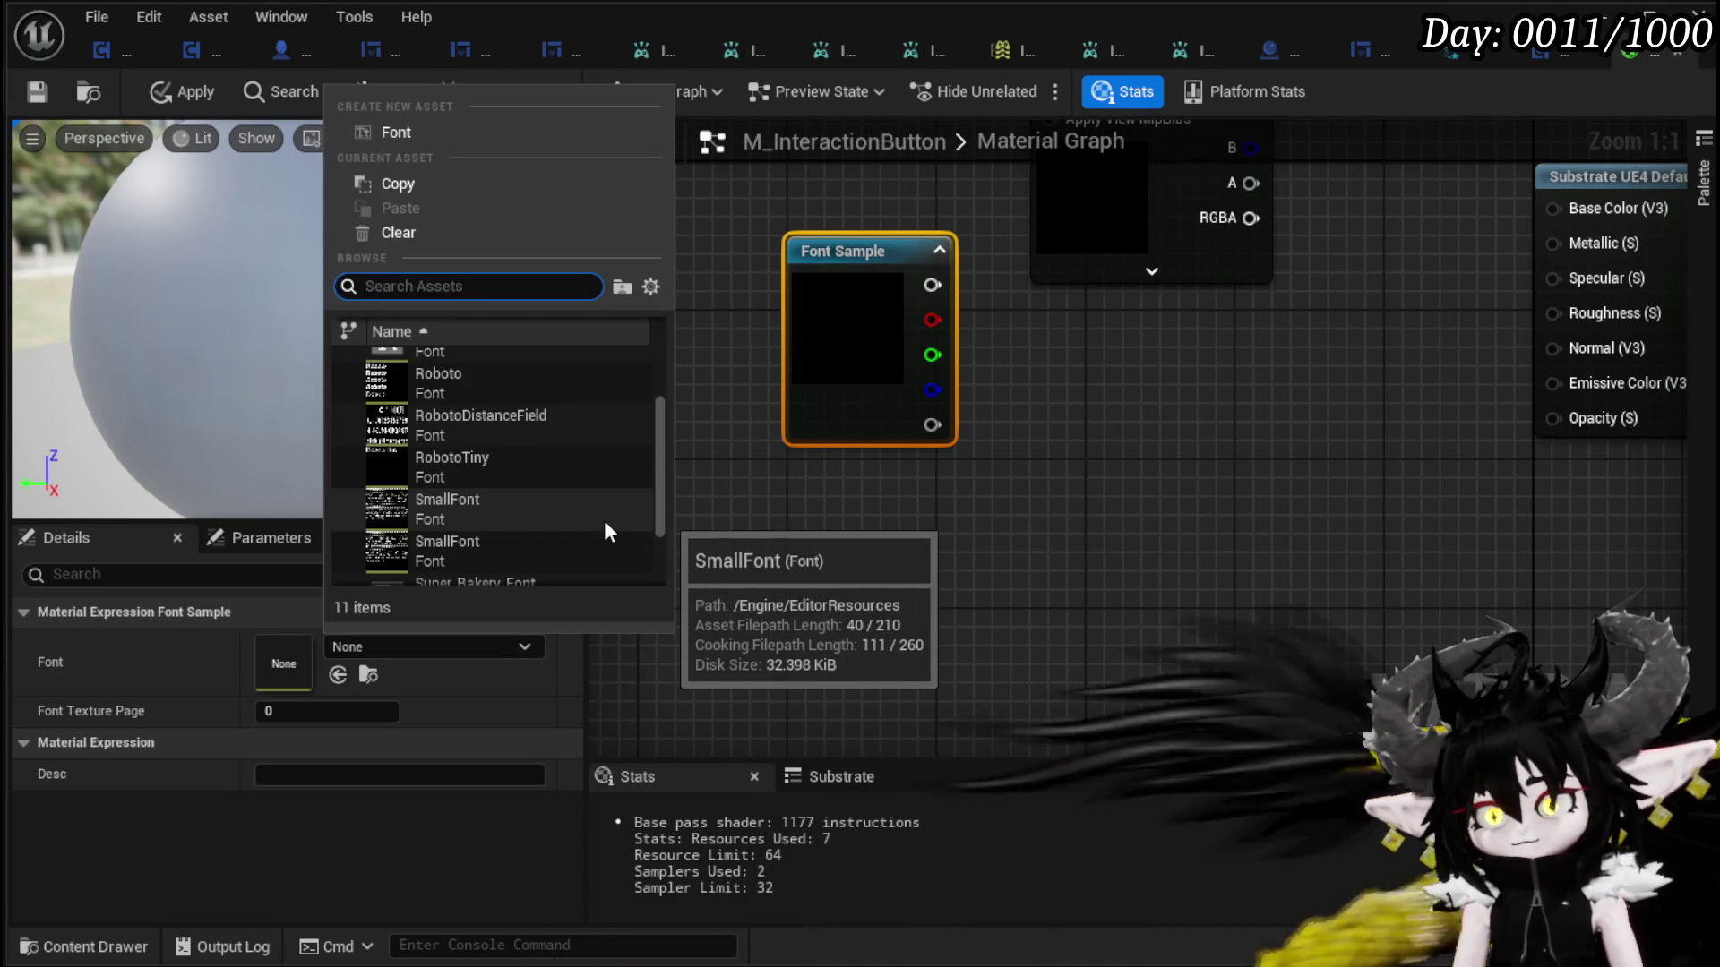
pyautogui.scroll(-2, 604, 520)
pyautogui.click(604, 519)
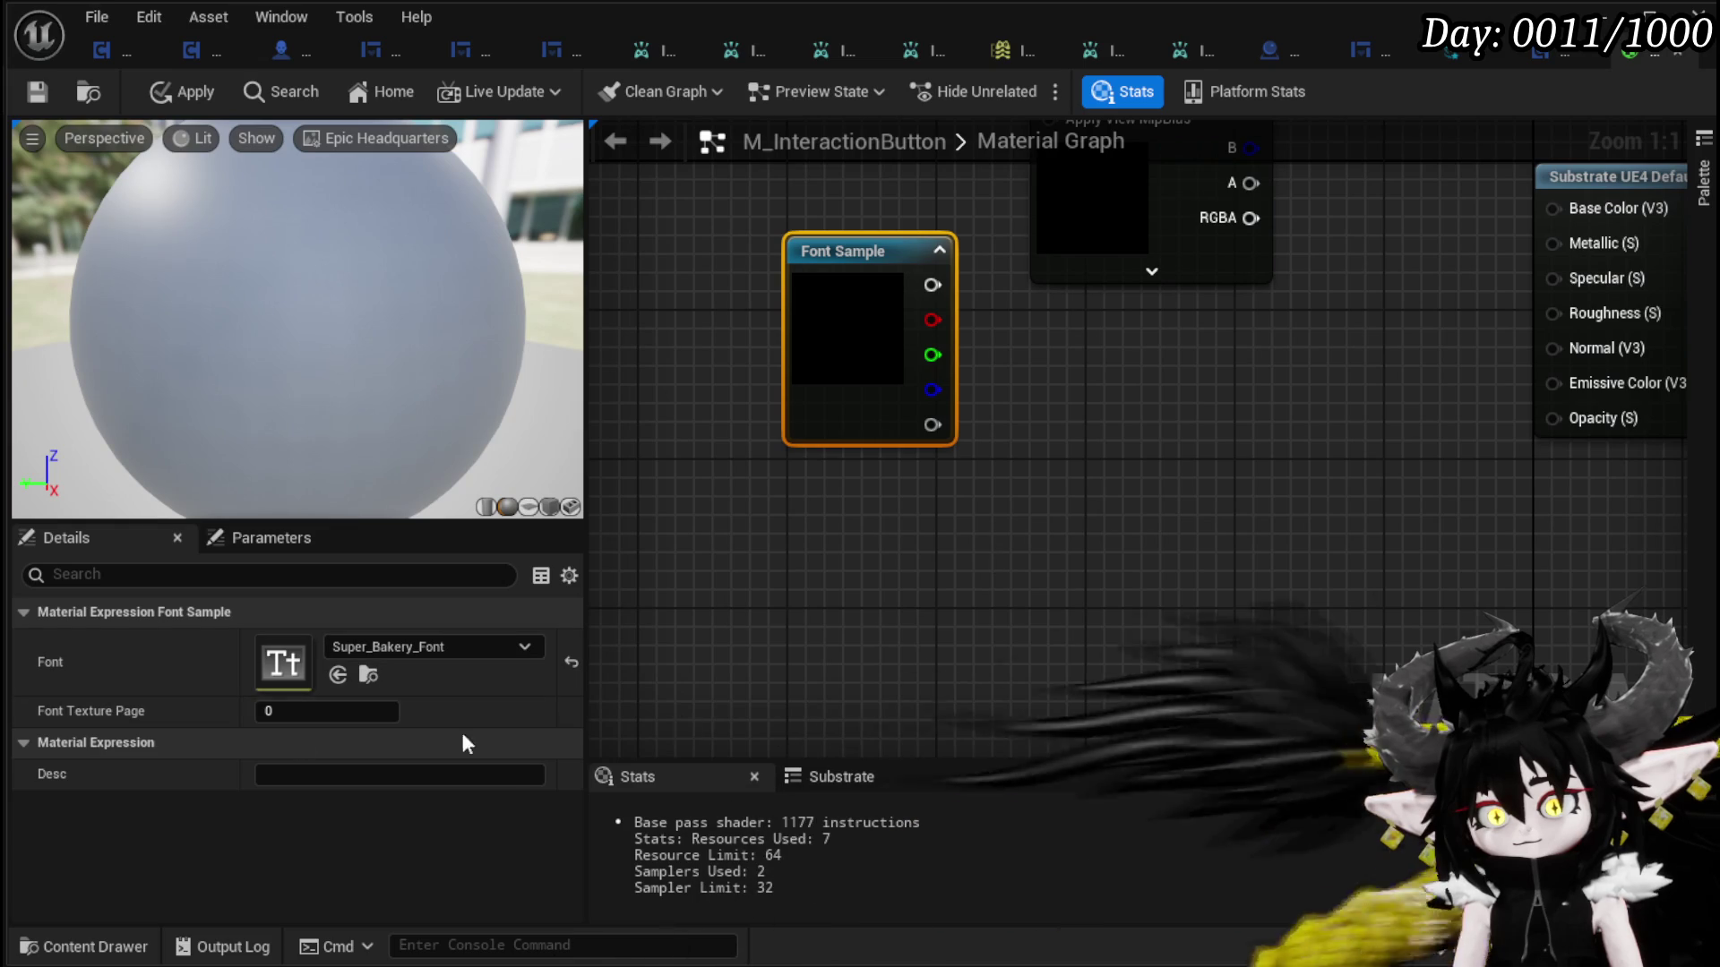
pyautogui.click(1099, 590)
pyautogui.click(819, 354)
pyautogui.rightClick(838, 618)
# - Add a FontSampleParameter node from a 'font' search and set its Font to Super_Bakery_Font
pyautogui.write('font')
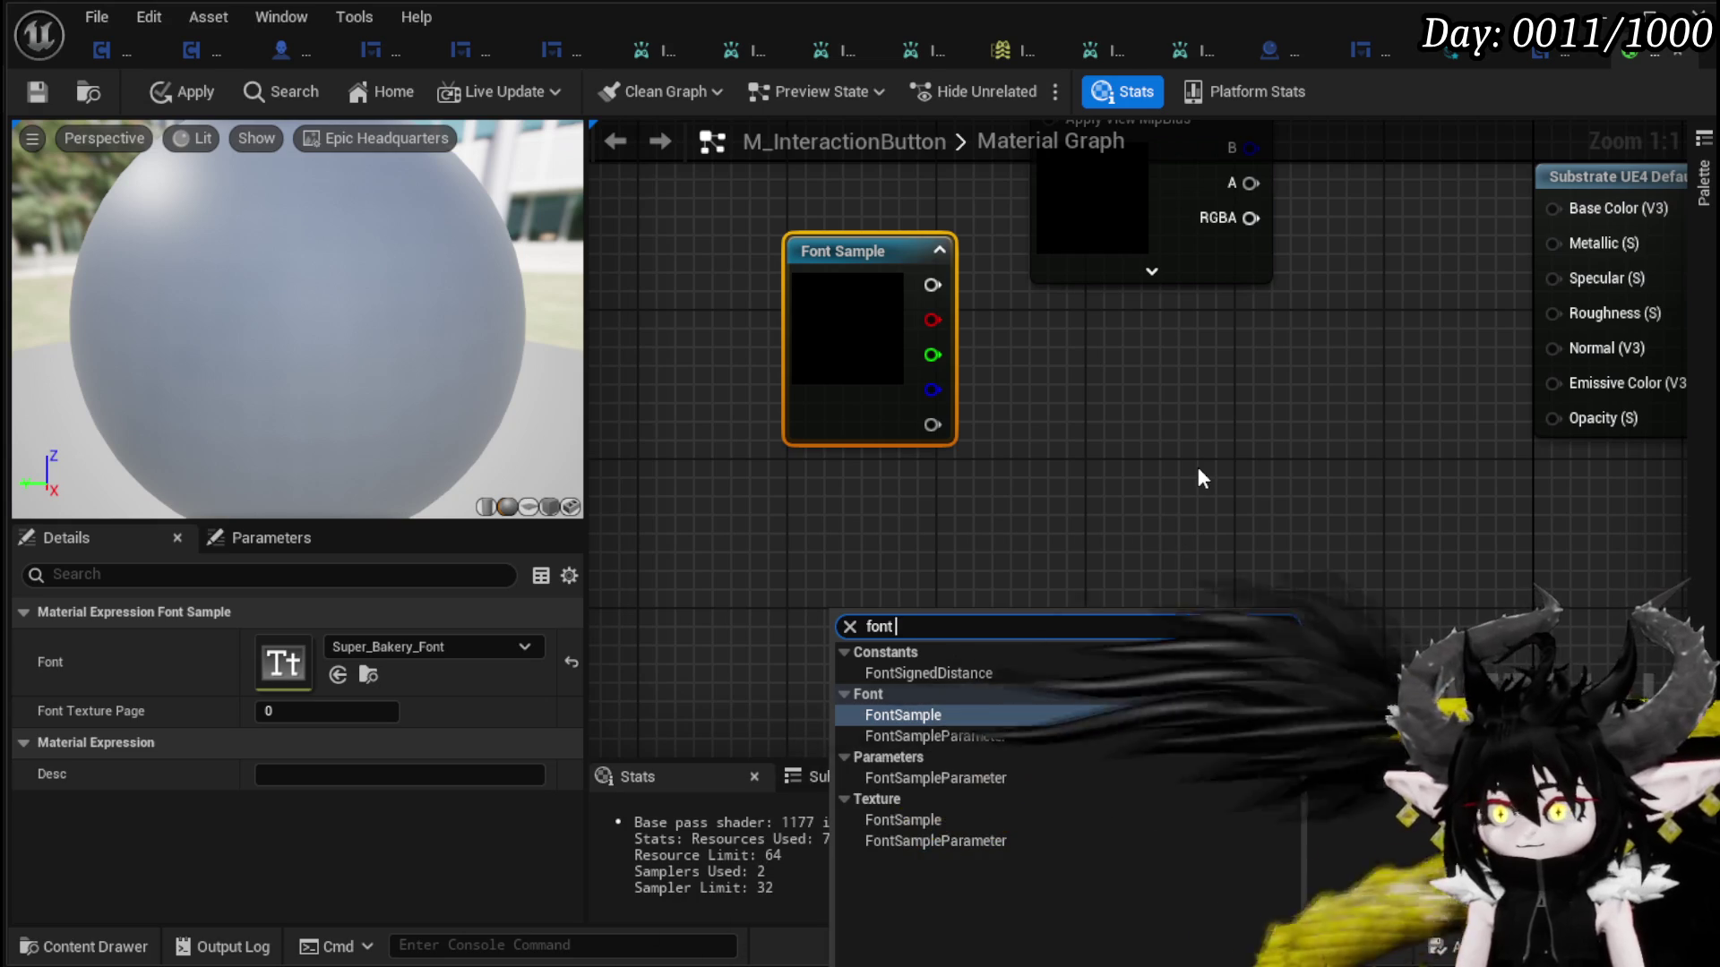
pyautogui.click(985, 735)
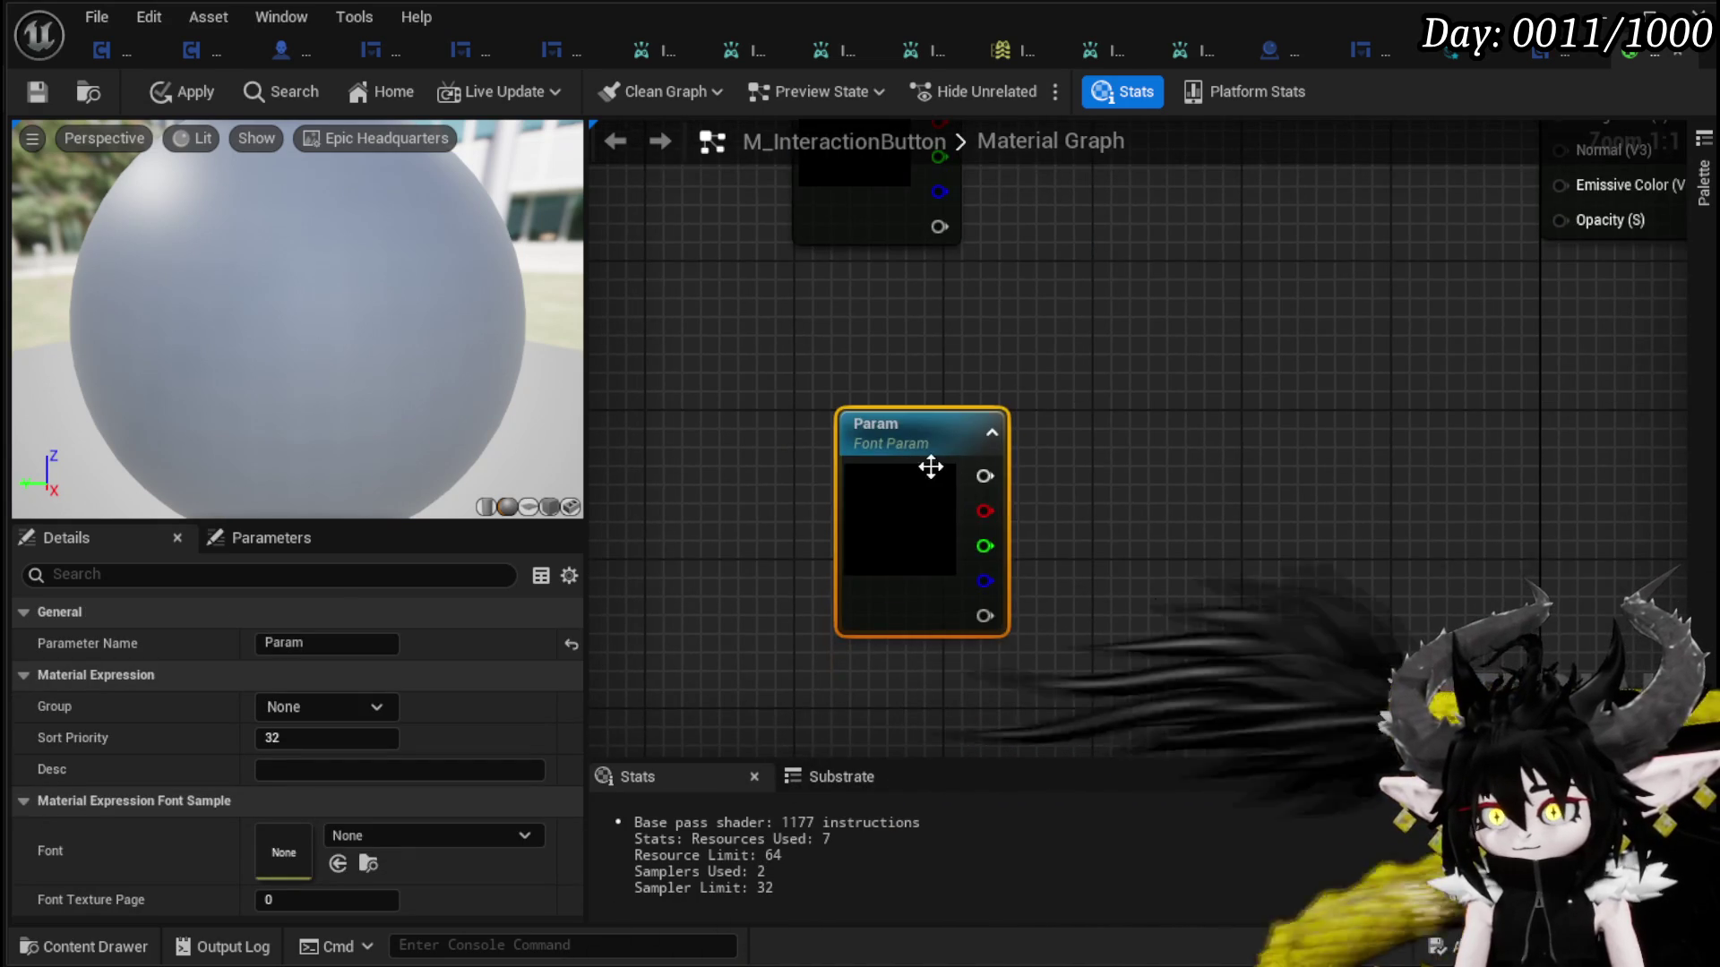
pyautogui.moveTo(928, 464); pyautogui.dragTo(781, 414)
pyautogui.moveTo(1072, 400)
pyautogui.mouseDown()
pyautogui.moveTo(1098, 491)
pyautogui.moveTo(1115, 469)
pyautogui.mouseUp()
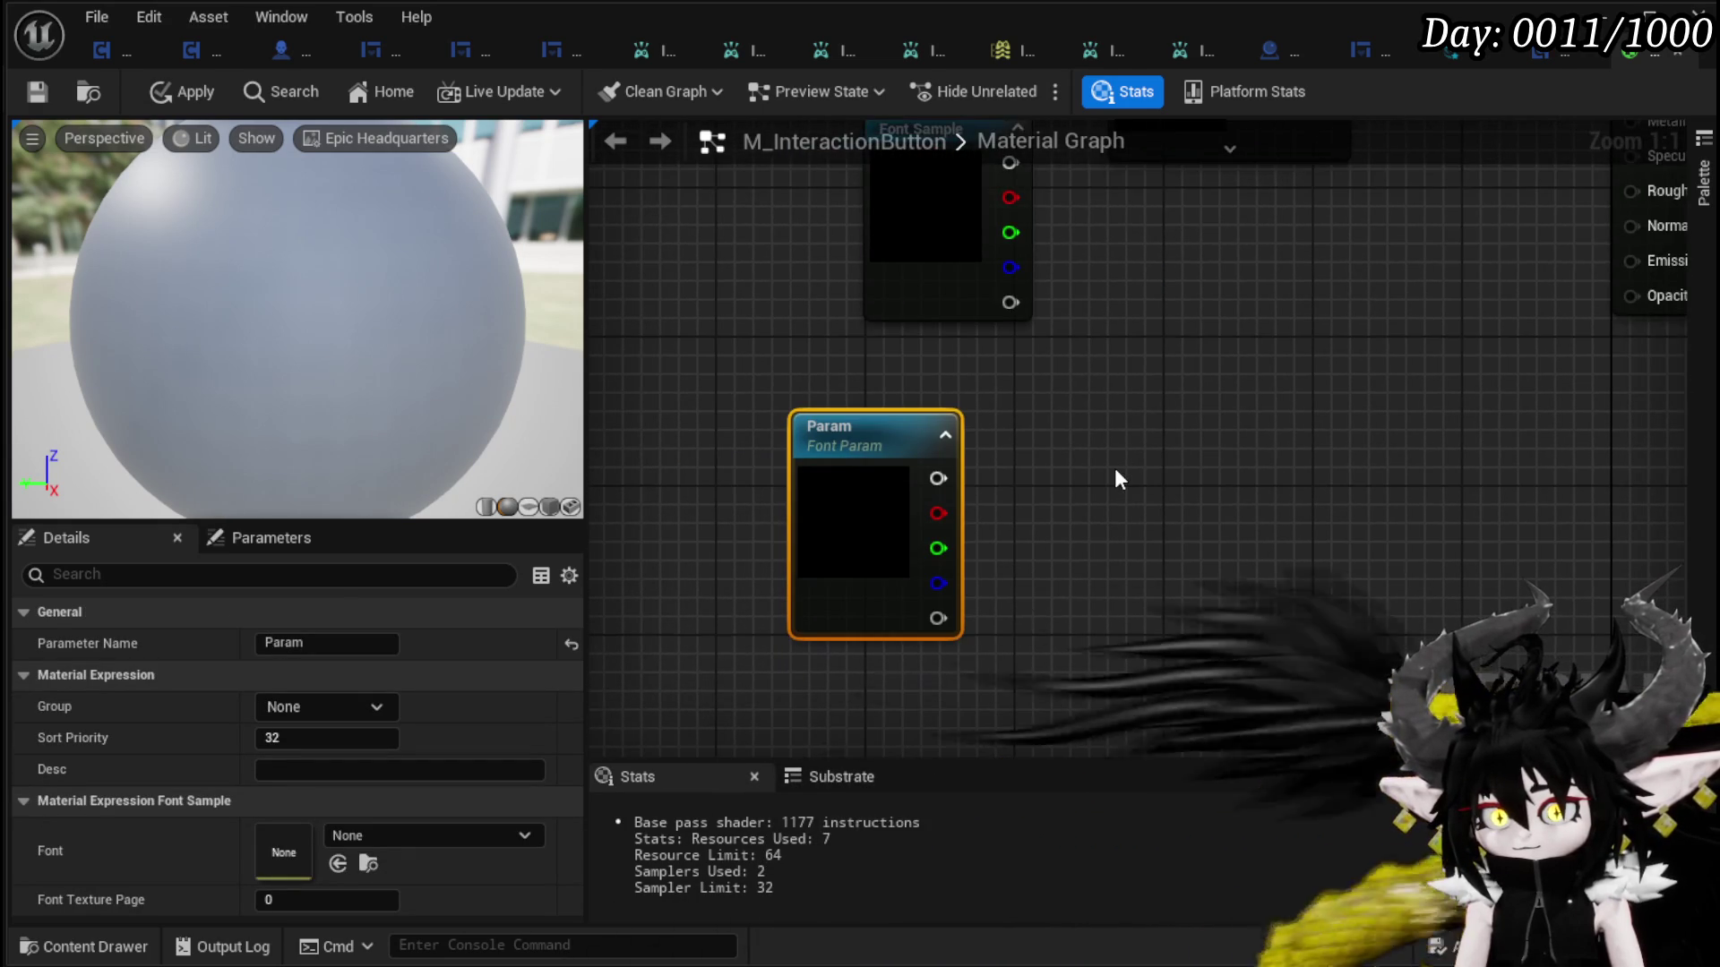
pyautogui.click(364, 833)
pyautogui.scroll(-3, 502, 681)
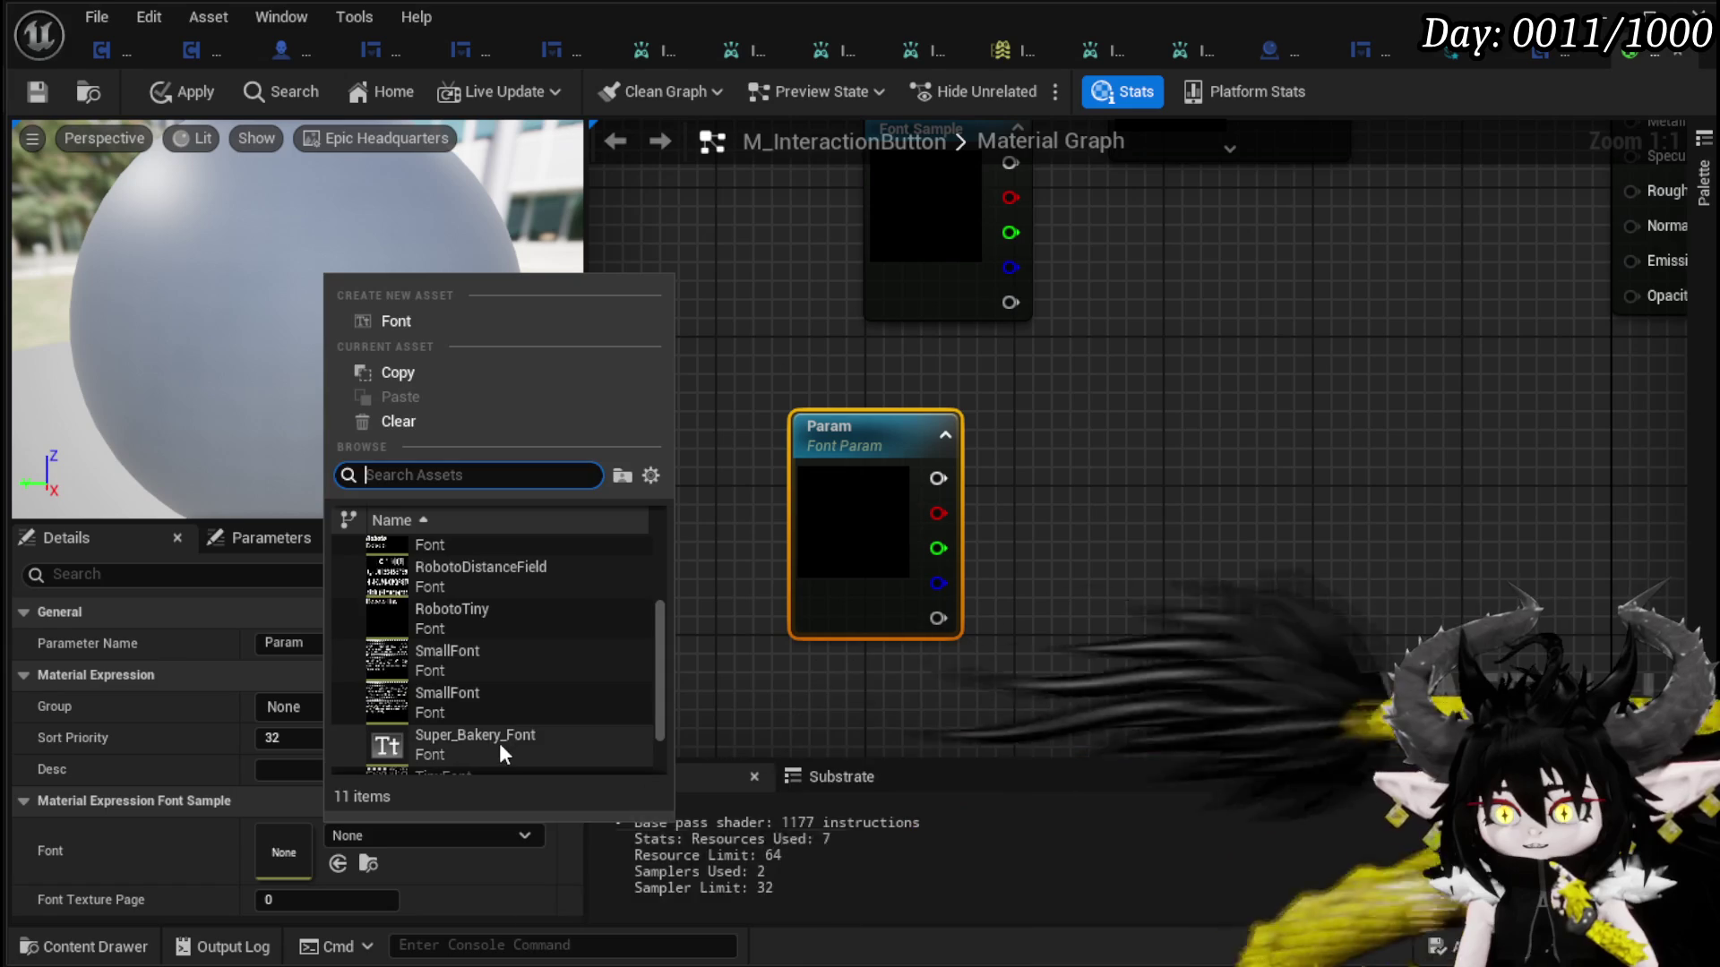
pyautogui.press('Escape')
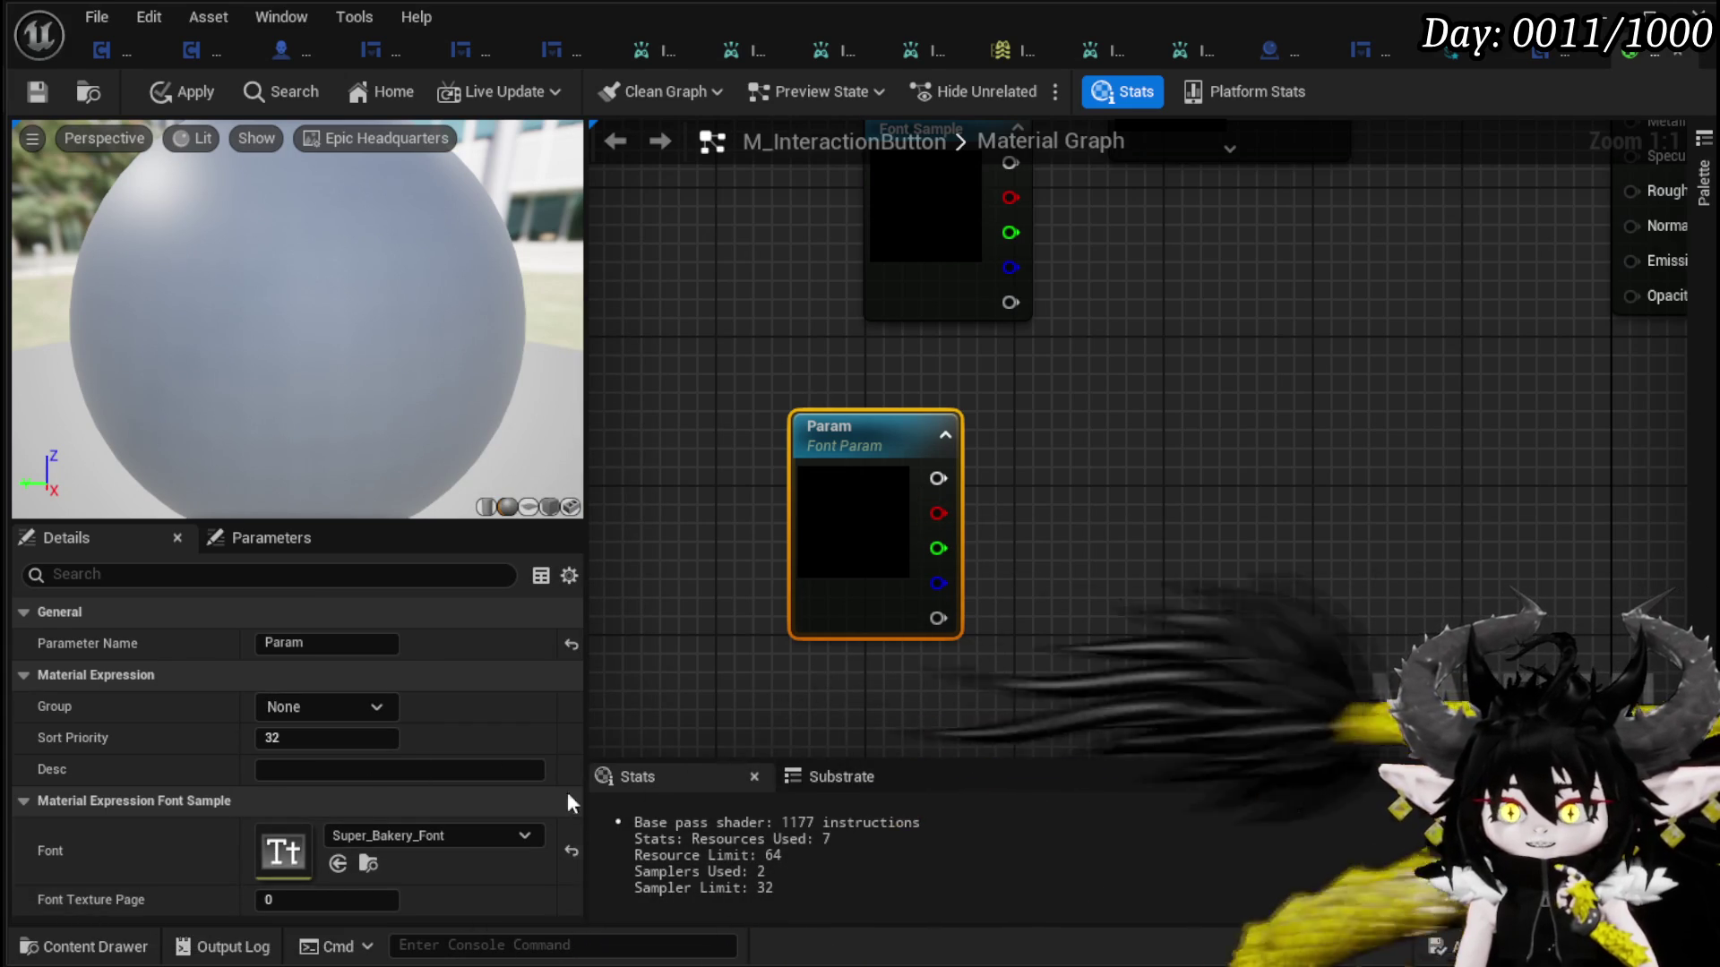
pyautogui.click(361, 708)
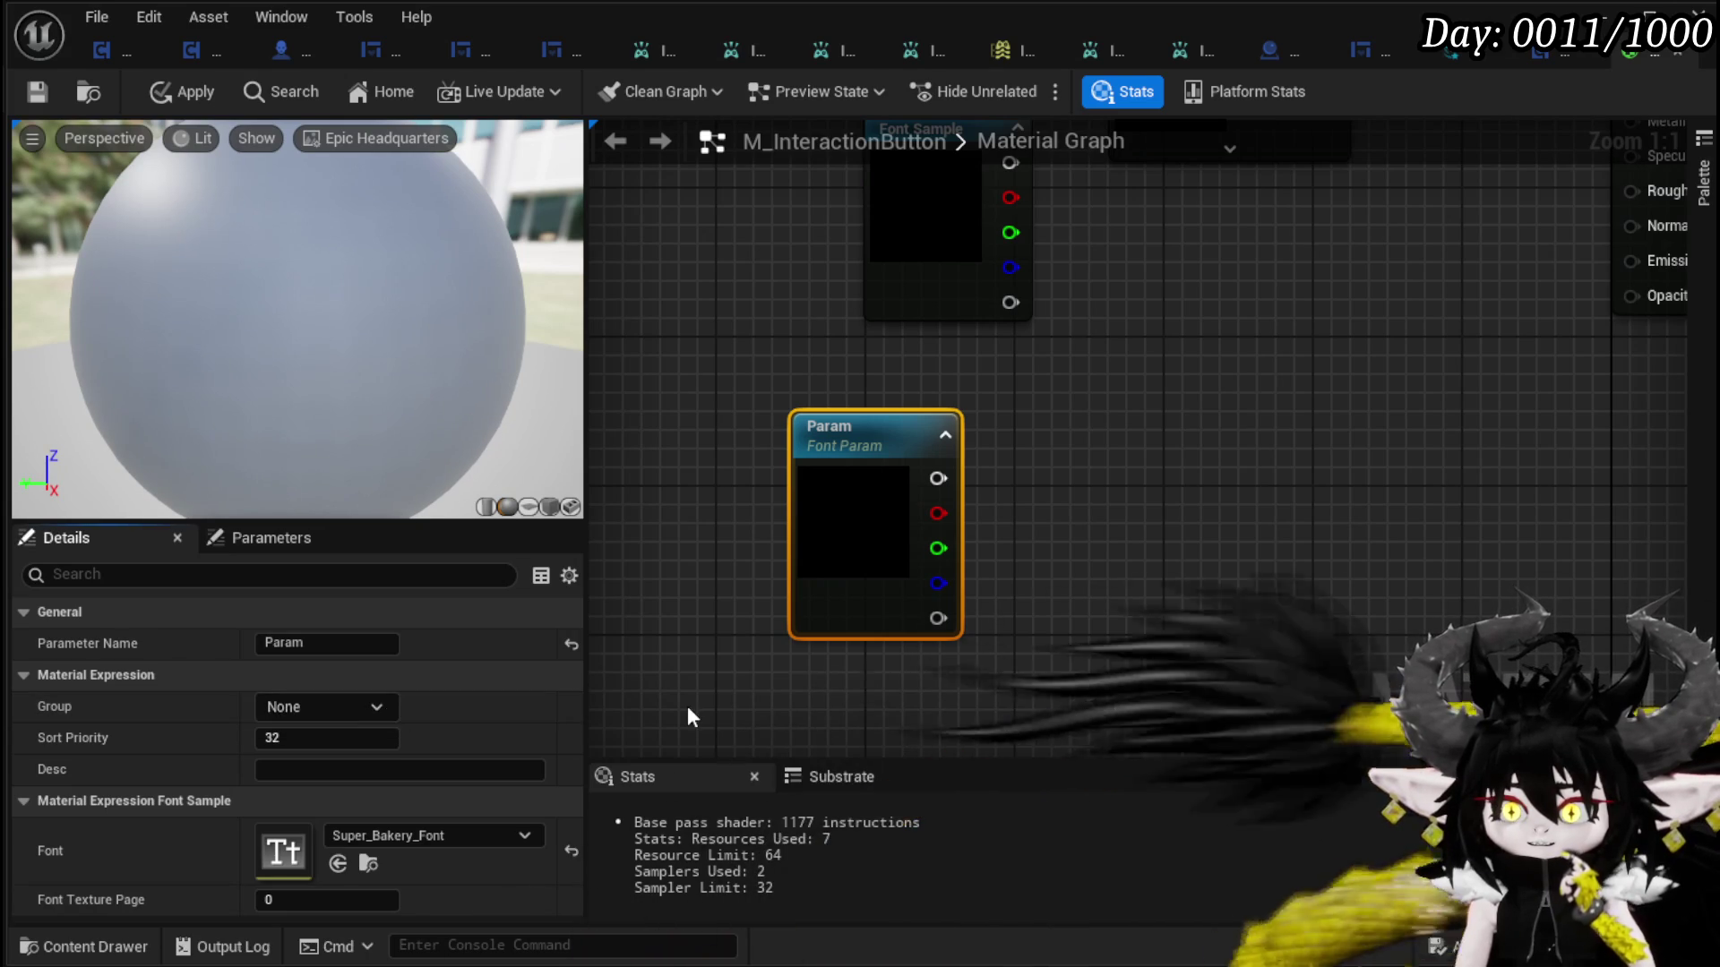
# - Rename the font parameter to 'Front'
pyautogui.click(688, 709)
pyautogui.click(829, 438)
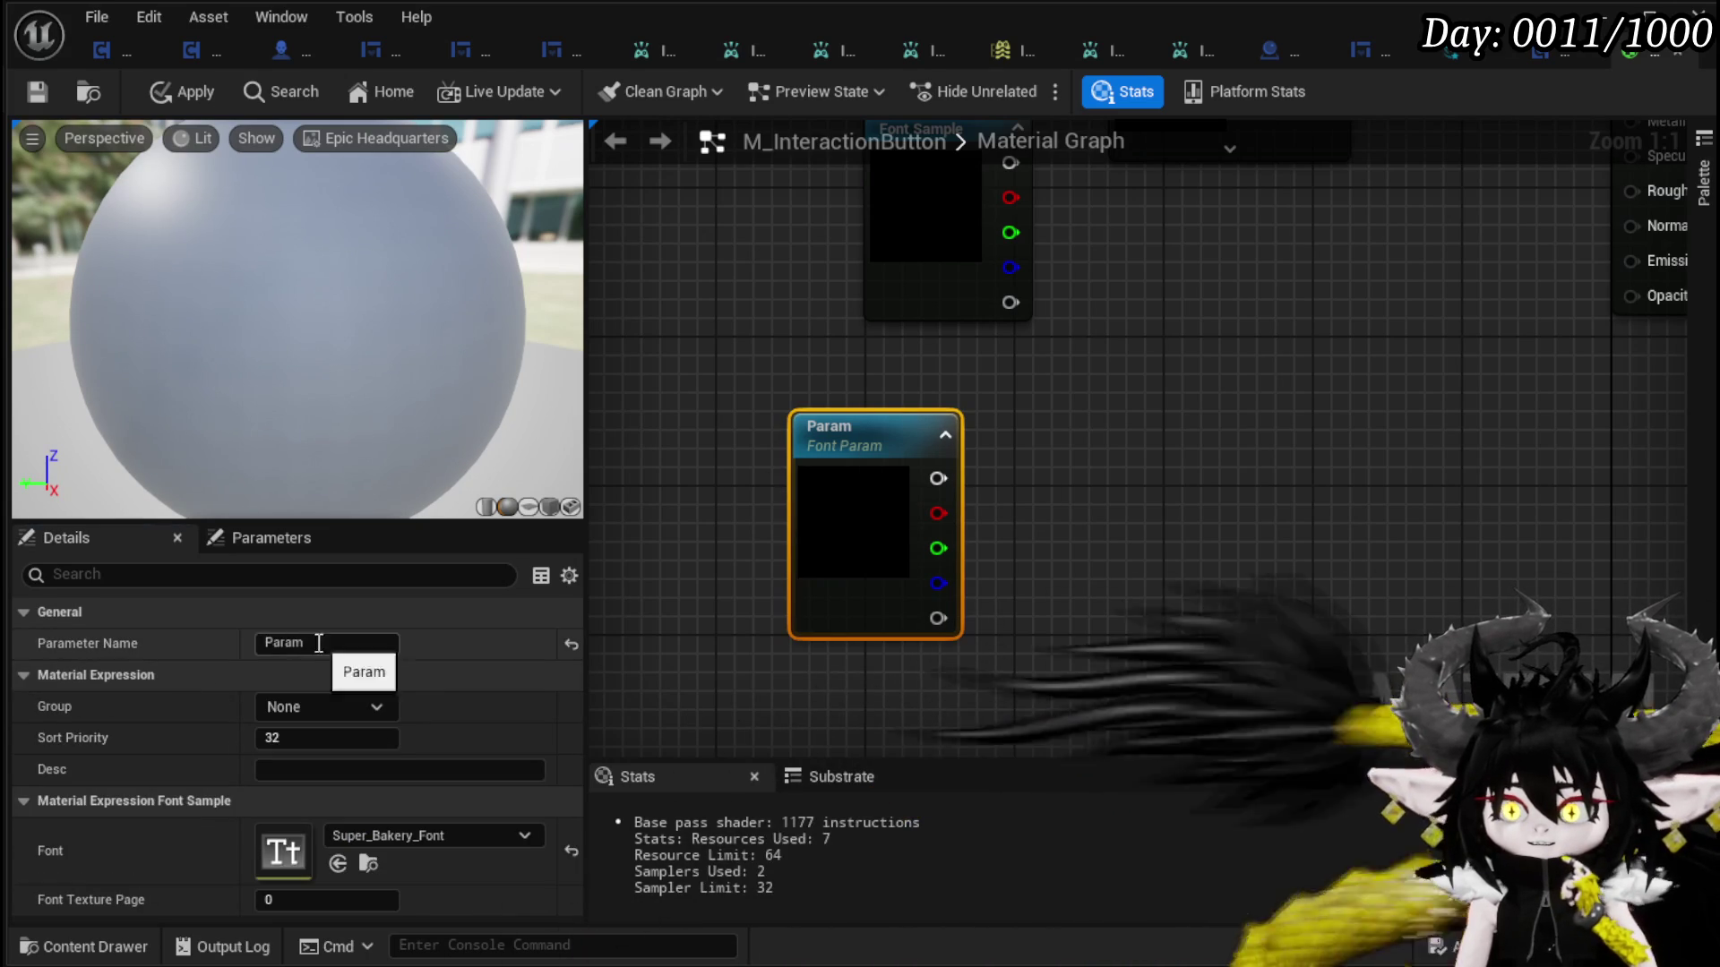
pyautogui.write('Front')
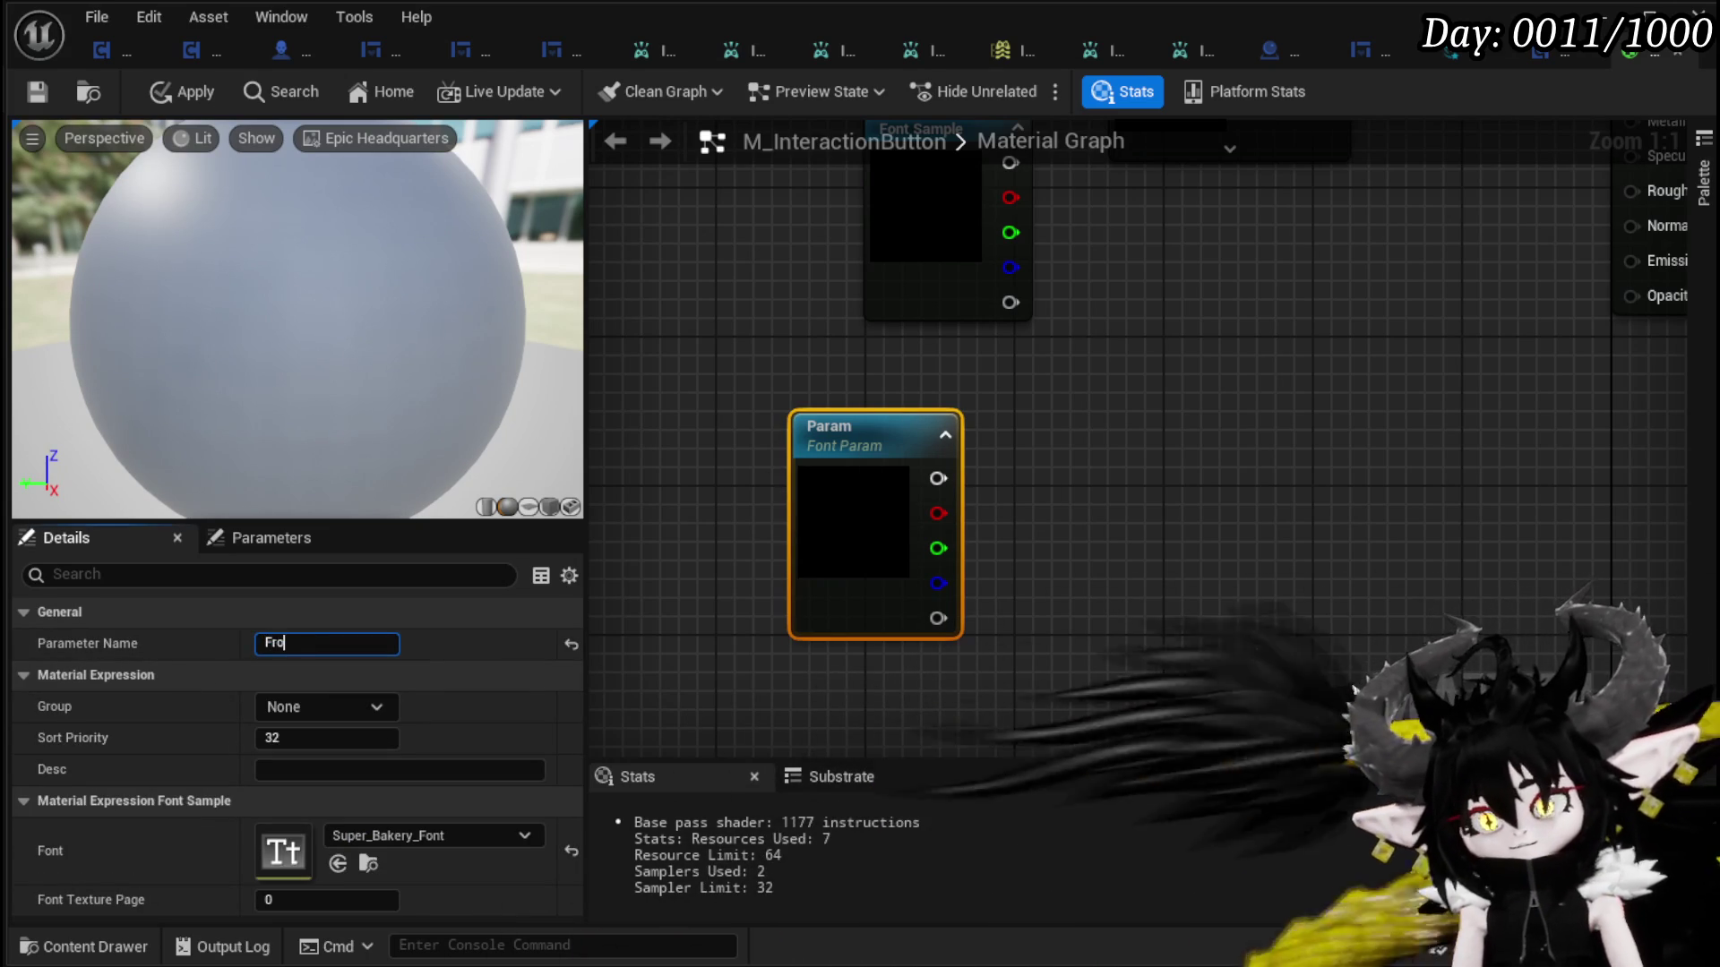
pyautogui.press('Return')
pyautogui.scroll(-1, 979, 595)
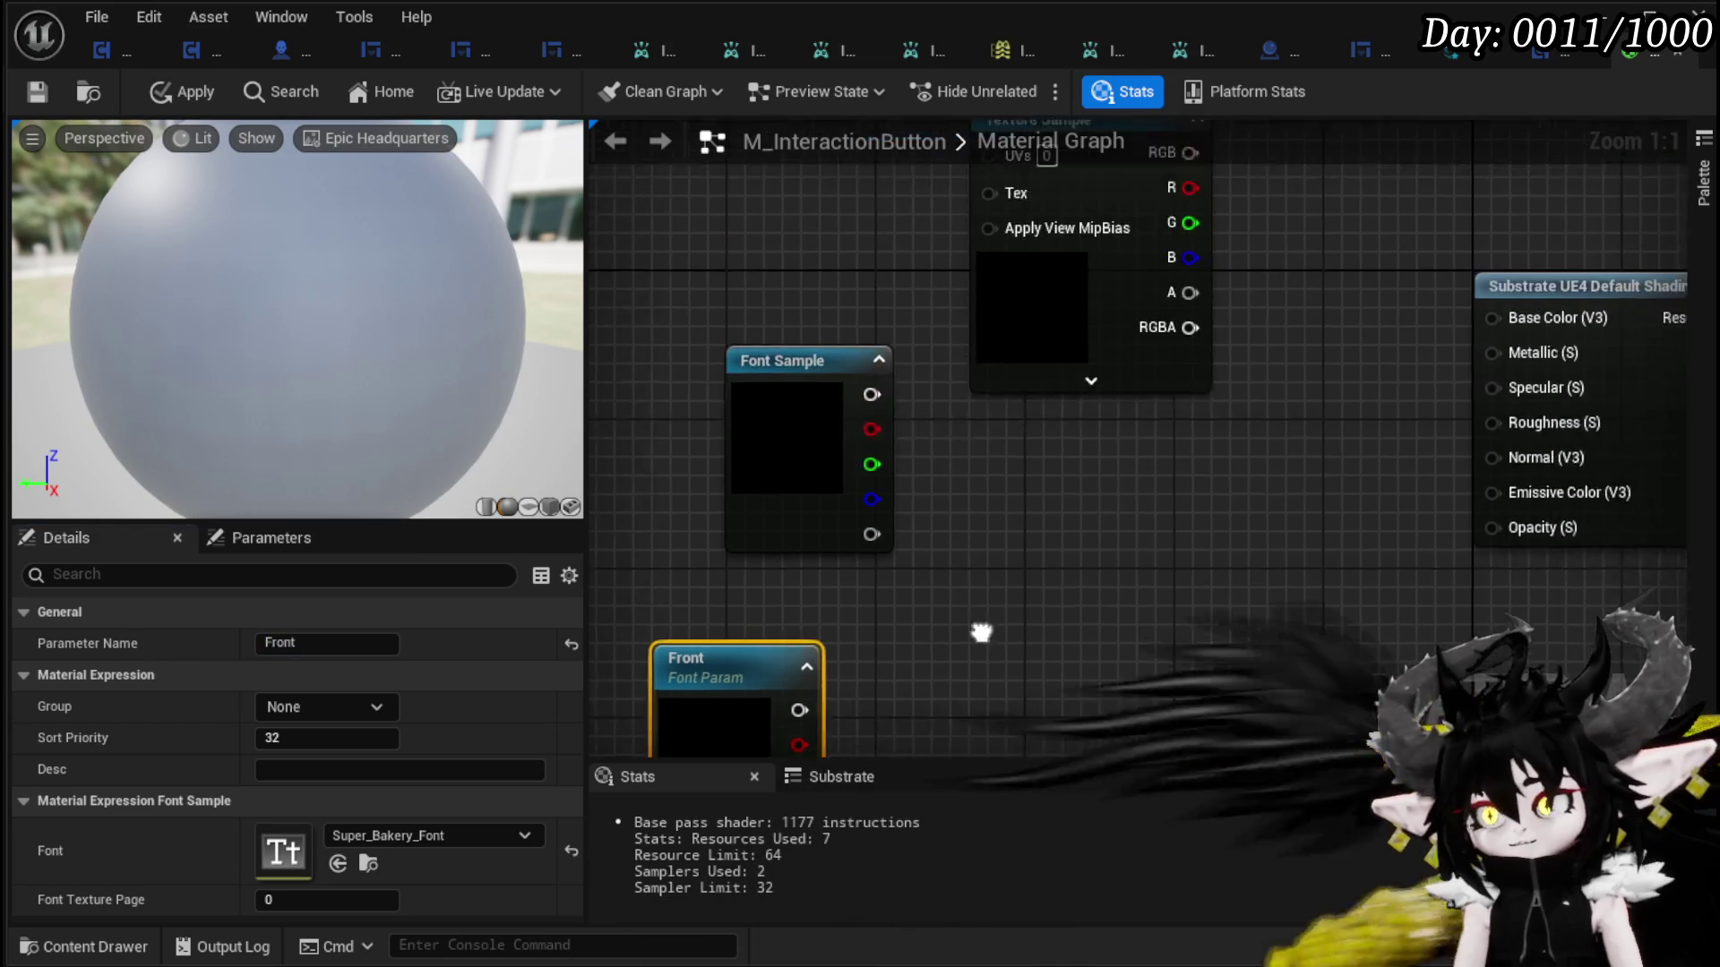
pyautogui.moveTo(713, 607); pyautogui.dragTo(1132, 342)
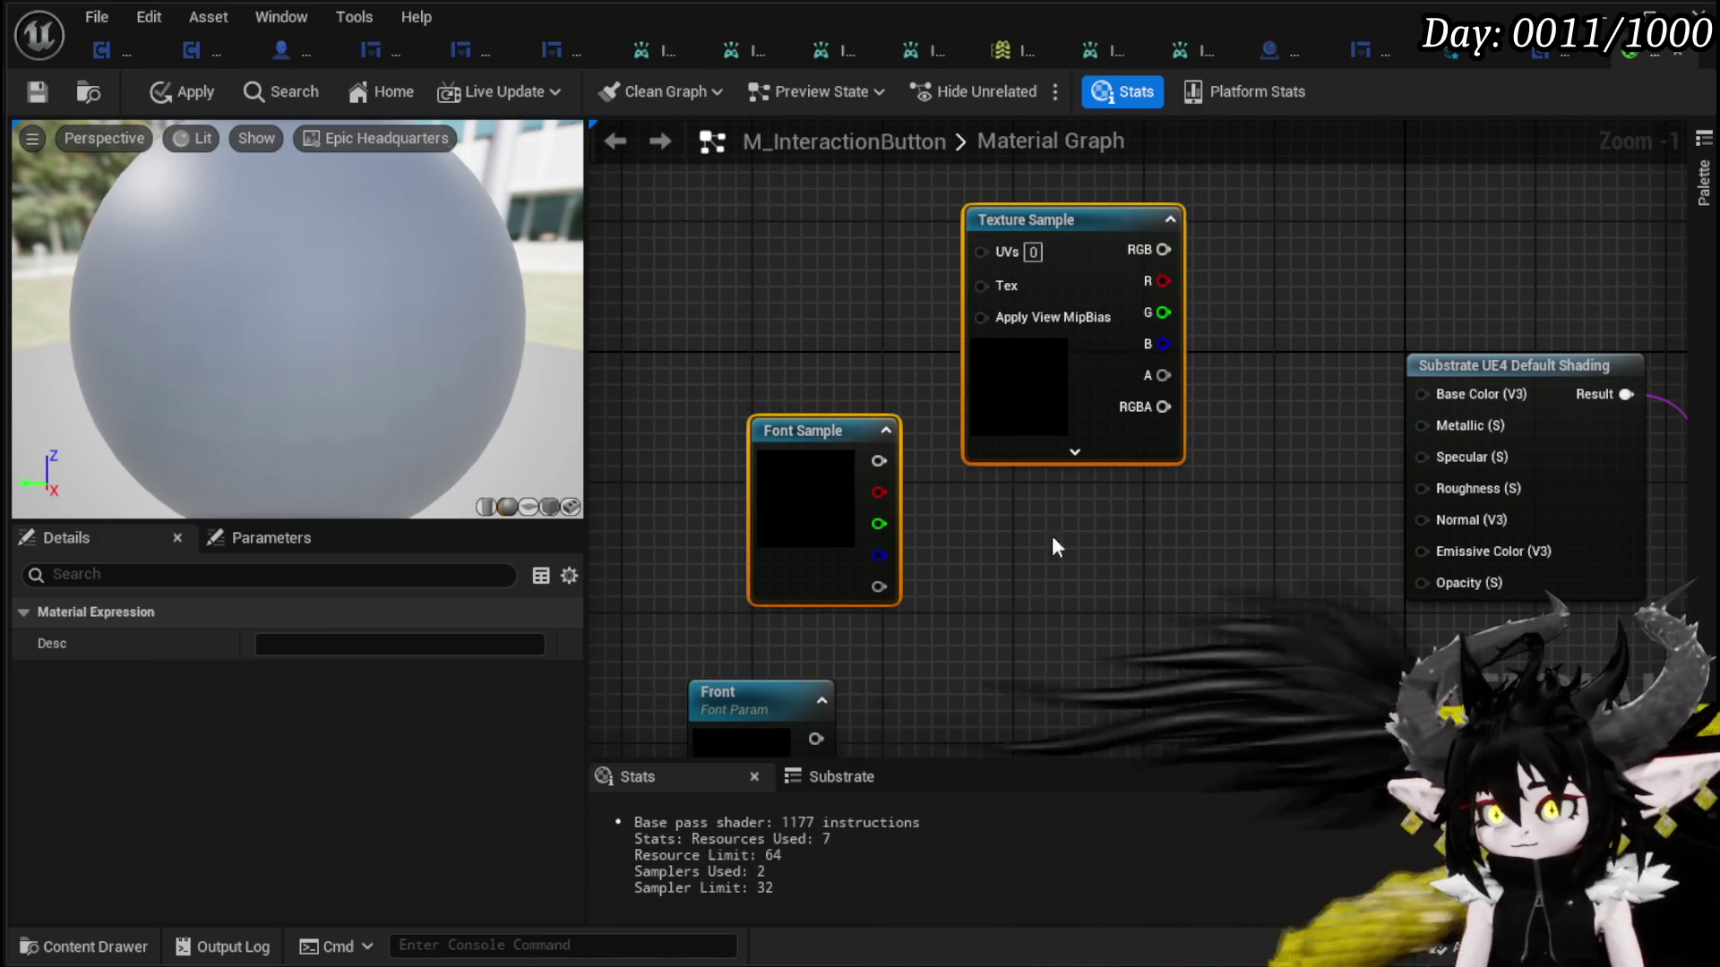
# - Delete the Font Sample and Texture Sample nodes and test-wire Front to Base Color
pyautogui.press('Delete')
pyautogui.moveTo(799, 584)
pyautogui.mouseDown()
pyautogui.moveTo(795, 398)
pyautogui.moveTo(1455, 278)
pyautogui.mouseUp()
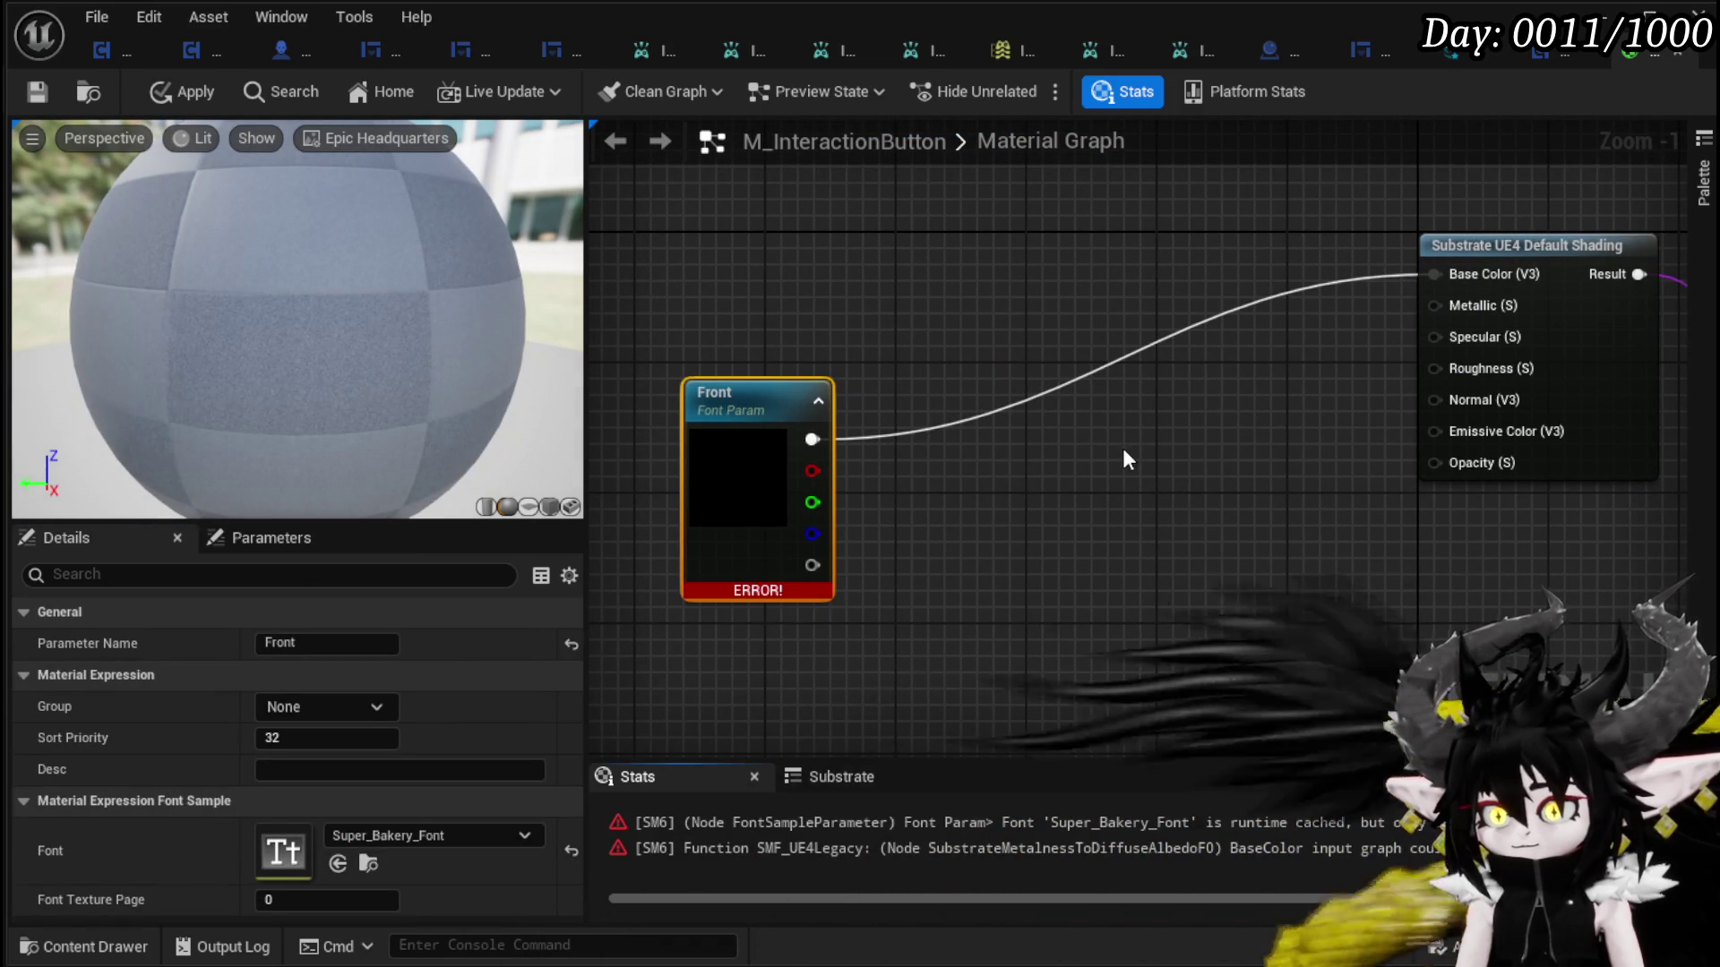
pyautogui.click(1121, 448)
pyautogui.moveTo(772, 406); pyautogui.dragTo(695, 272)
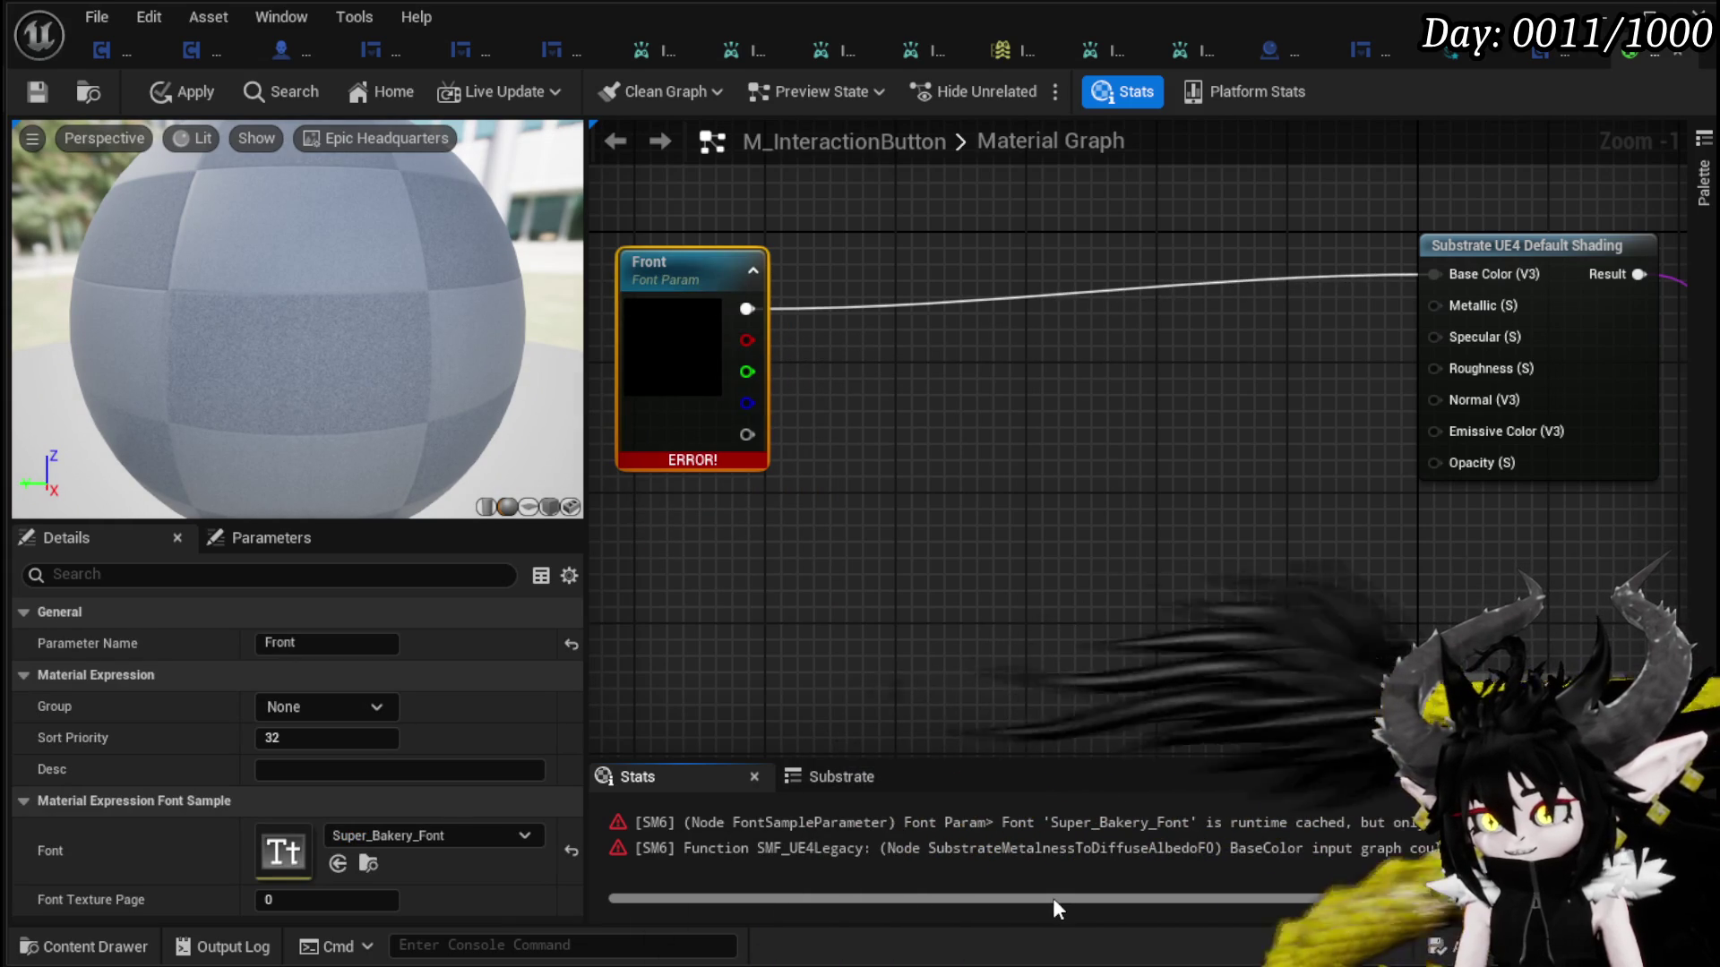
pyautogui.moveTo(1052, 897); pyautogui.dragTo(1131, 895)
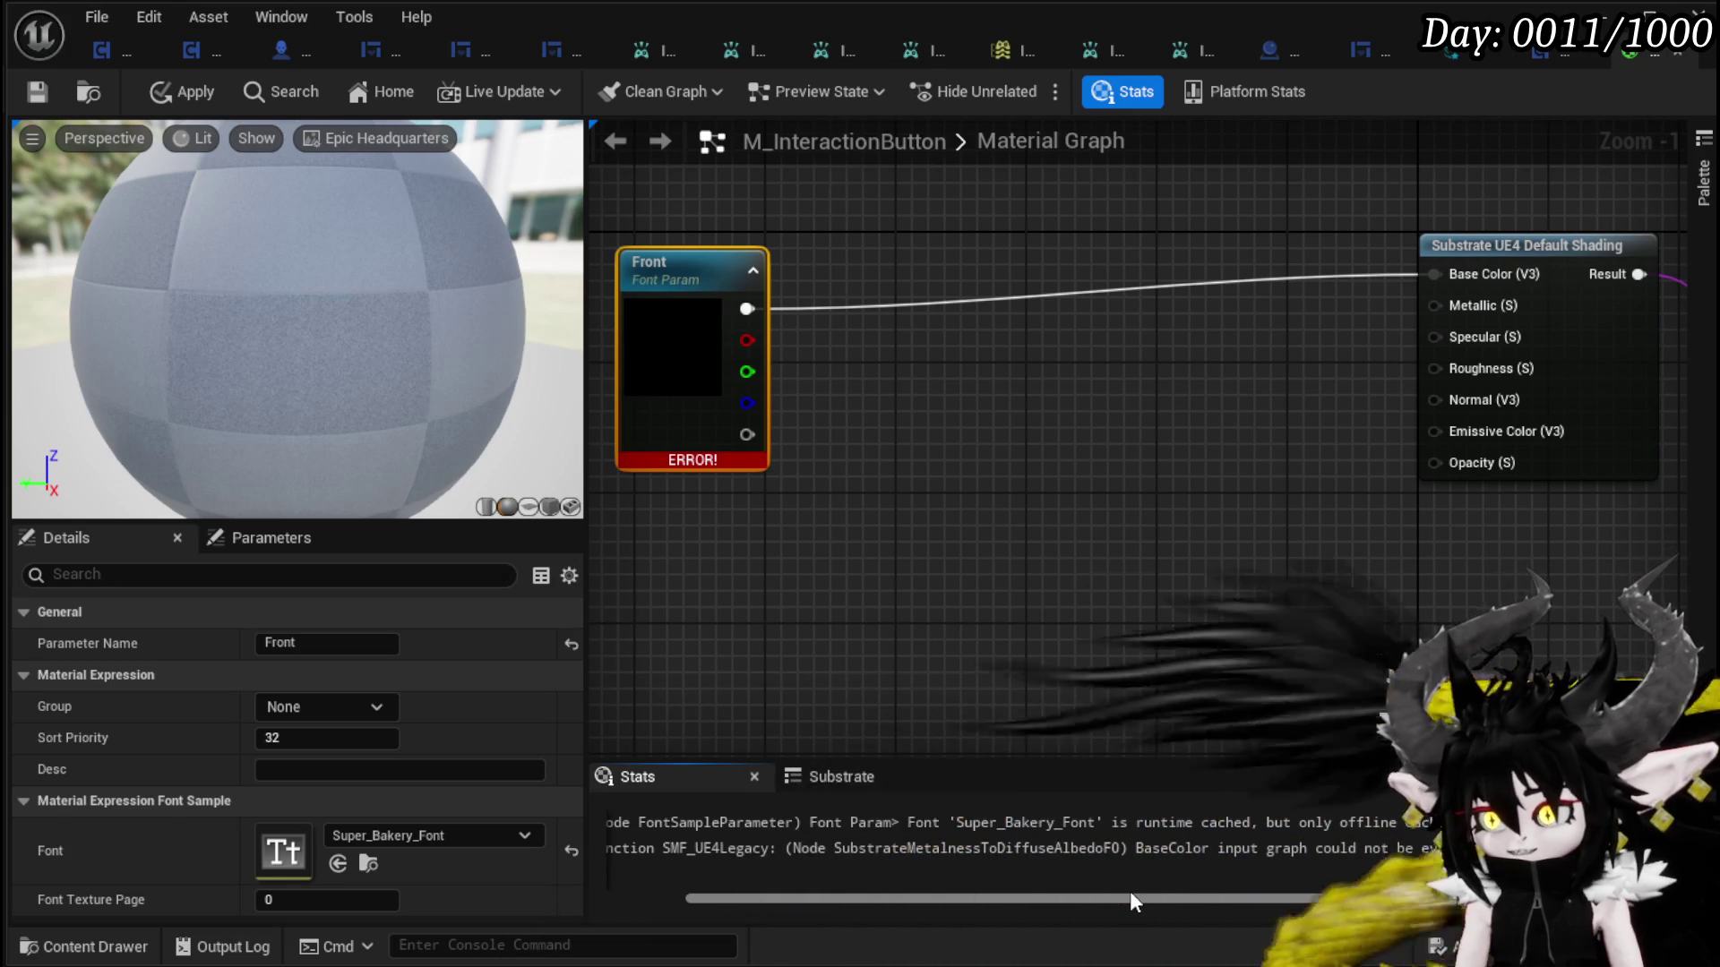
pyautogui.moveTo(1091, 889)
pyautogui.mouseDown()
pyautogui.moveTo(1028, 890)
pyautogui.moveTo(1272, 896)
pyautogui.moveTo(1039, 882)
pyautogui.mouseUp()
# - Break Front's link to Base Color and apply the material
pyautogui.click(920, 579)
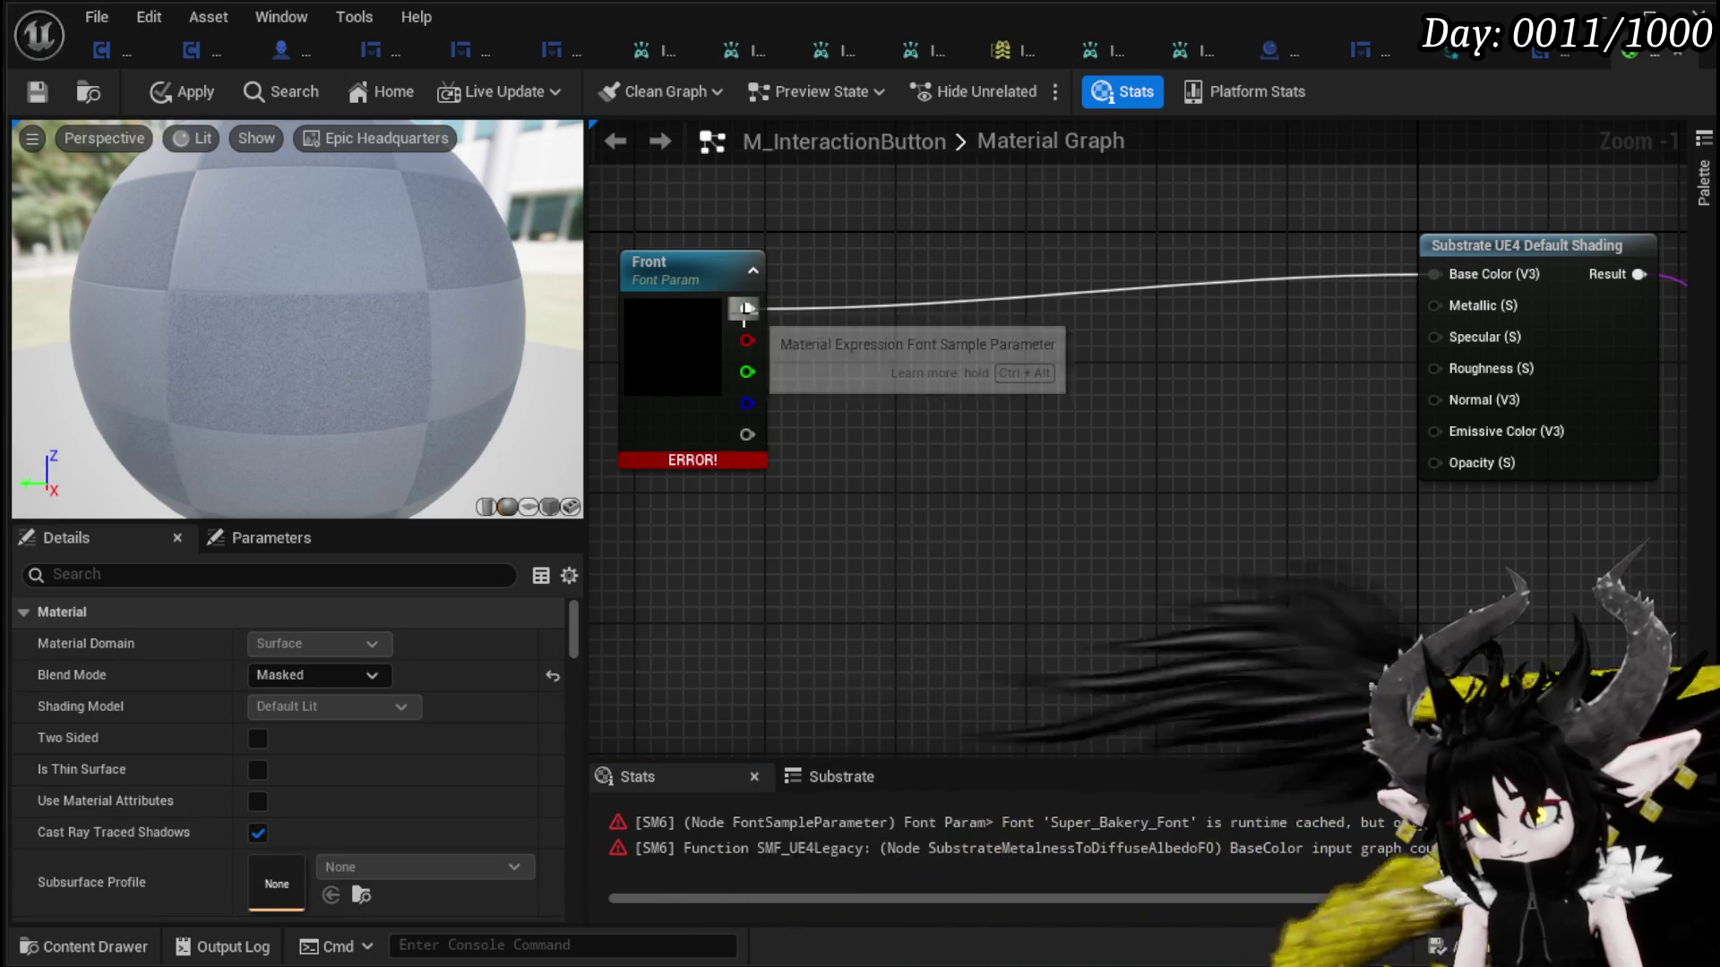
pyautogui.keyDown('alt'); pyautogui.click(747, 309); pyautogui.keyUp('alt')
pyautogui.click(179, 92)
pyautogui.moveTo(686, 264); pyautogui.dragTo(538, 264)
pyautogui.rightClick(766, 281)
# - Add a Texture Sample fed by Front, wire it into Base Color, and apply despite errors
pyautogui.write('Text')
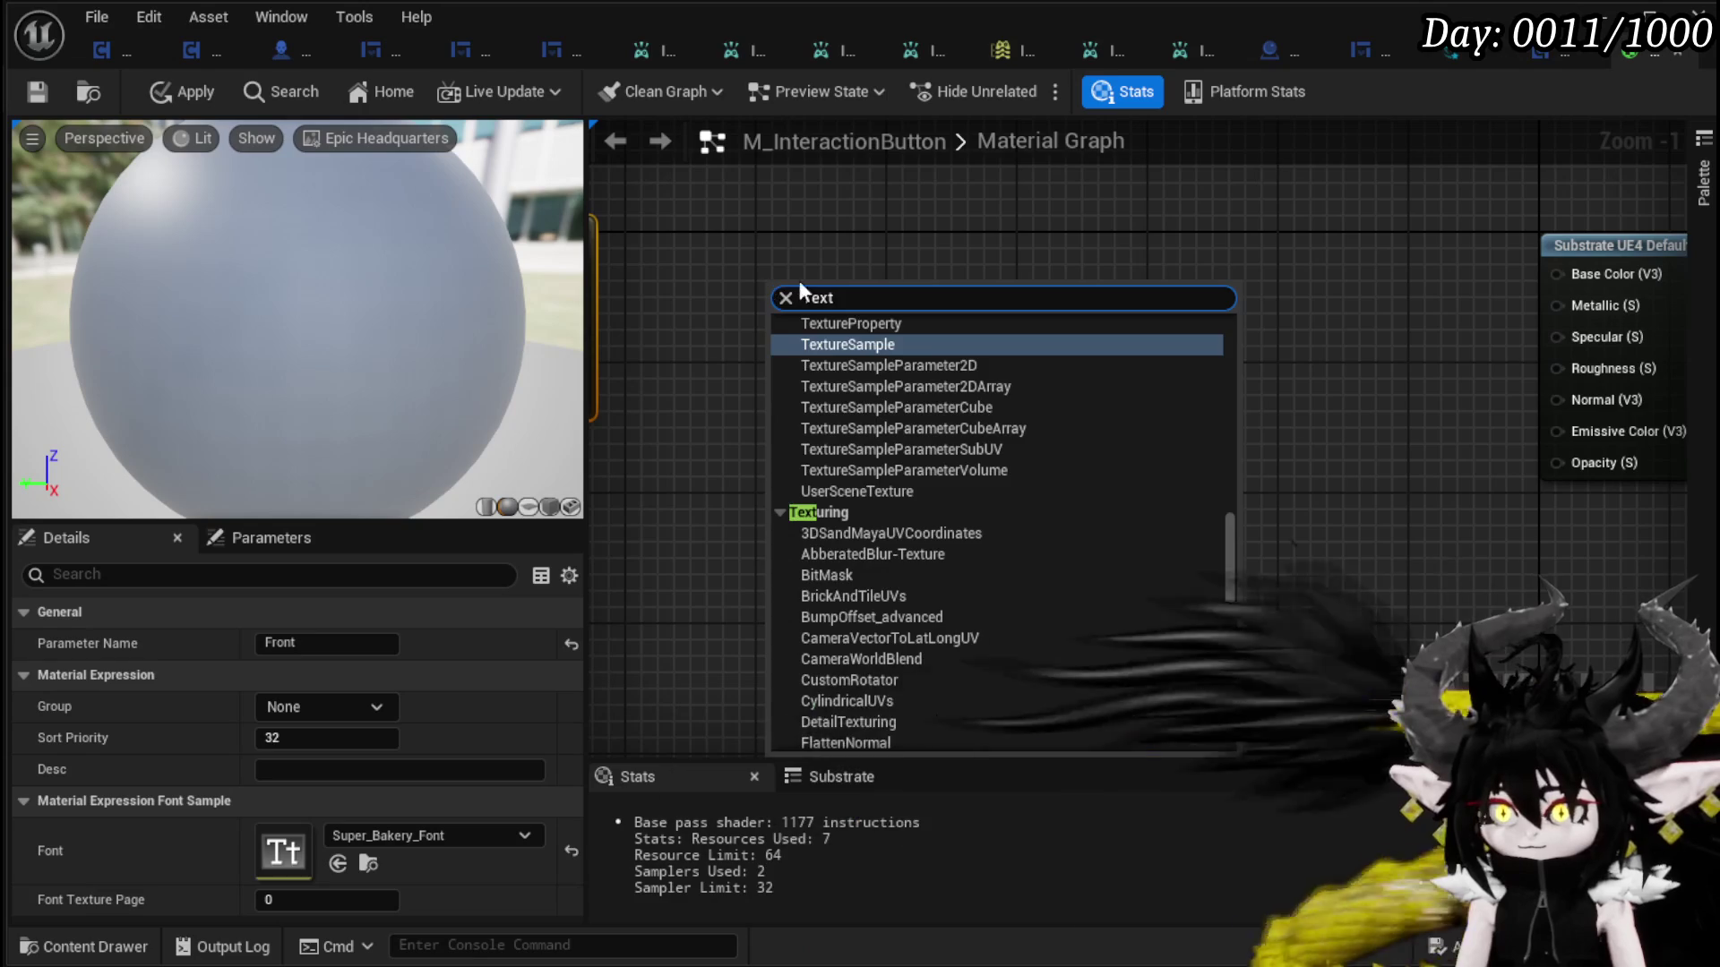
pyautogui.click(844, 345)
pyautogui.moveTo(889, 346); pyautogui.dragTo(1096, 392)
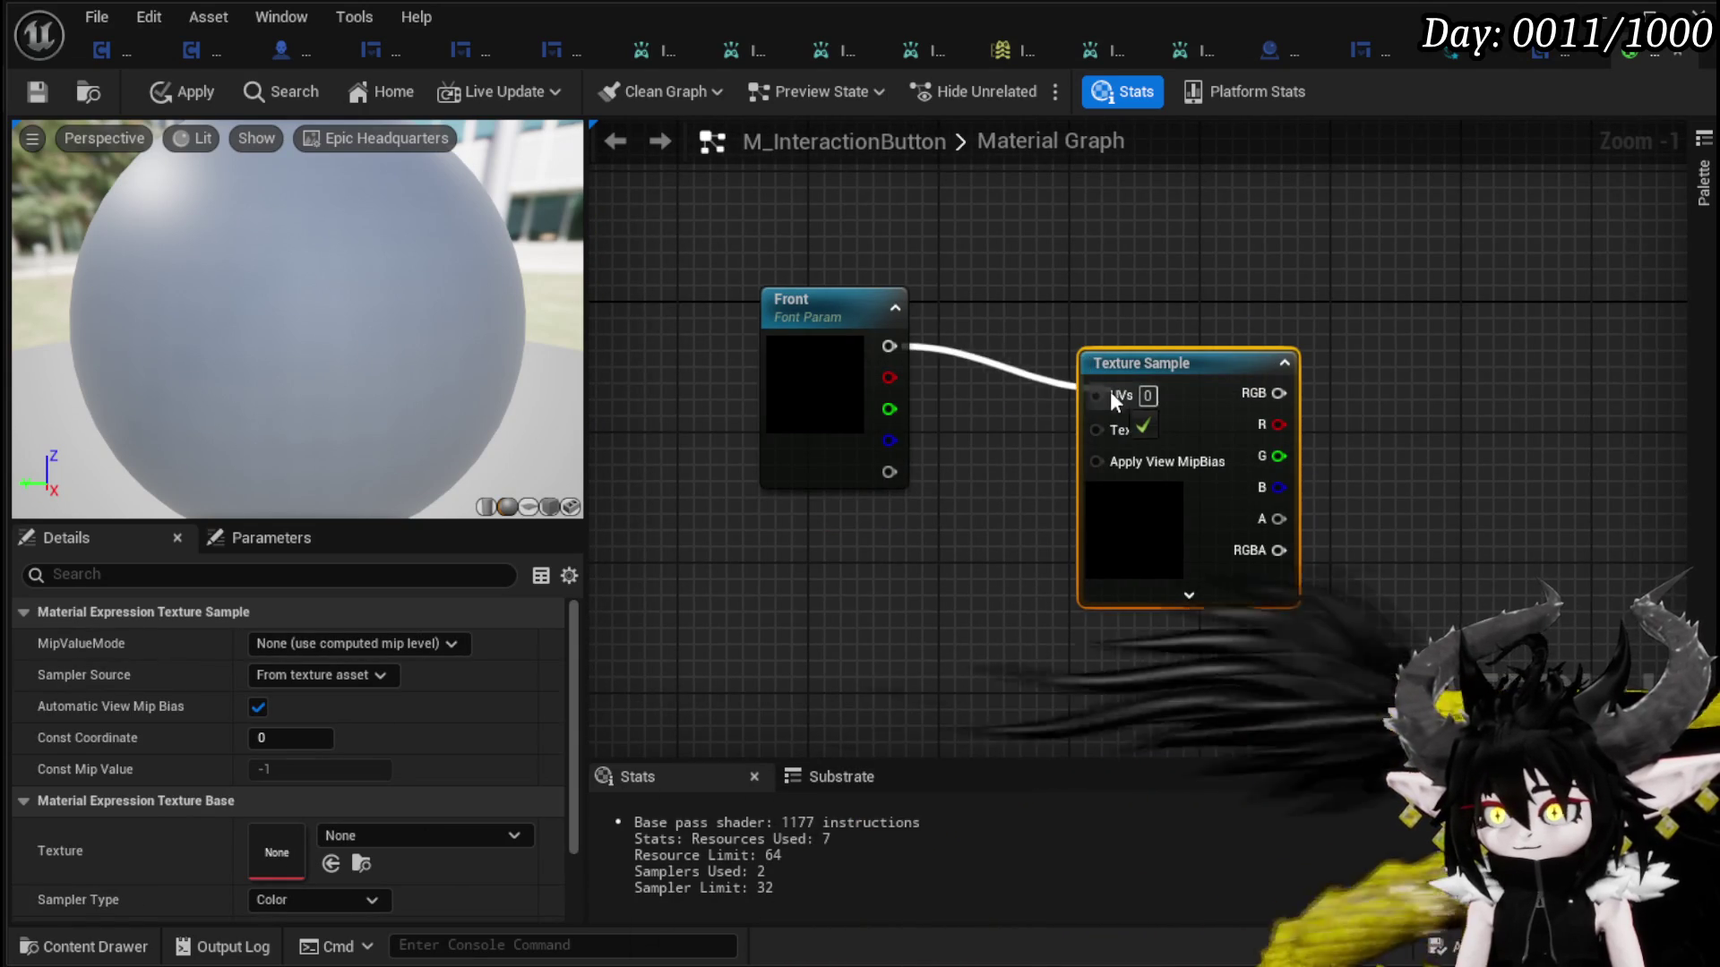
pyautogui.click(1064, 502)
pyautogui.click(182, 91)
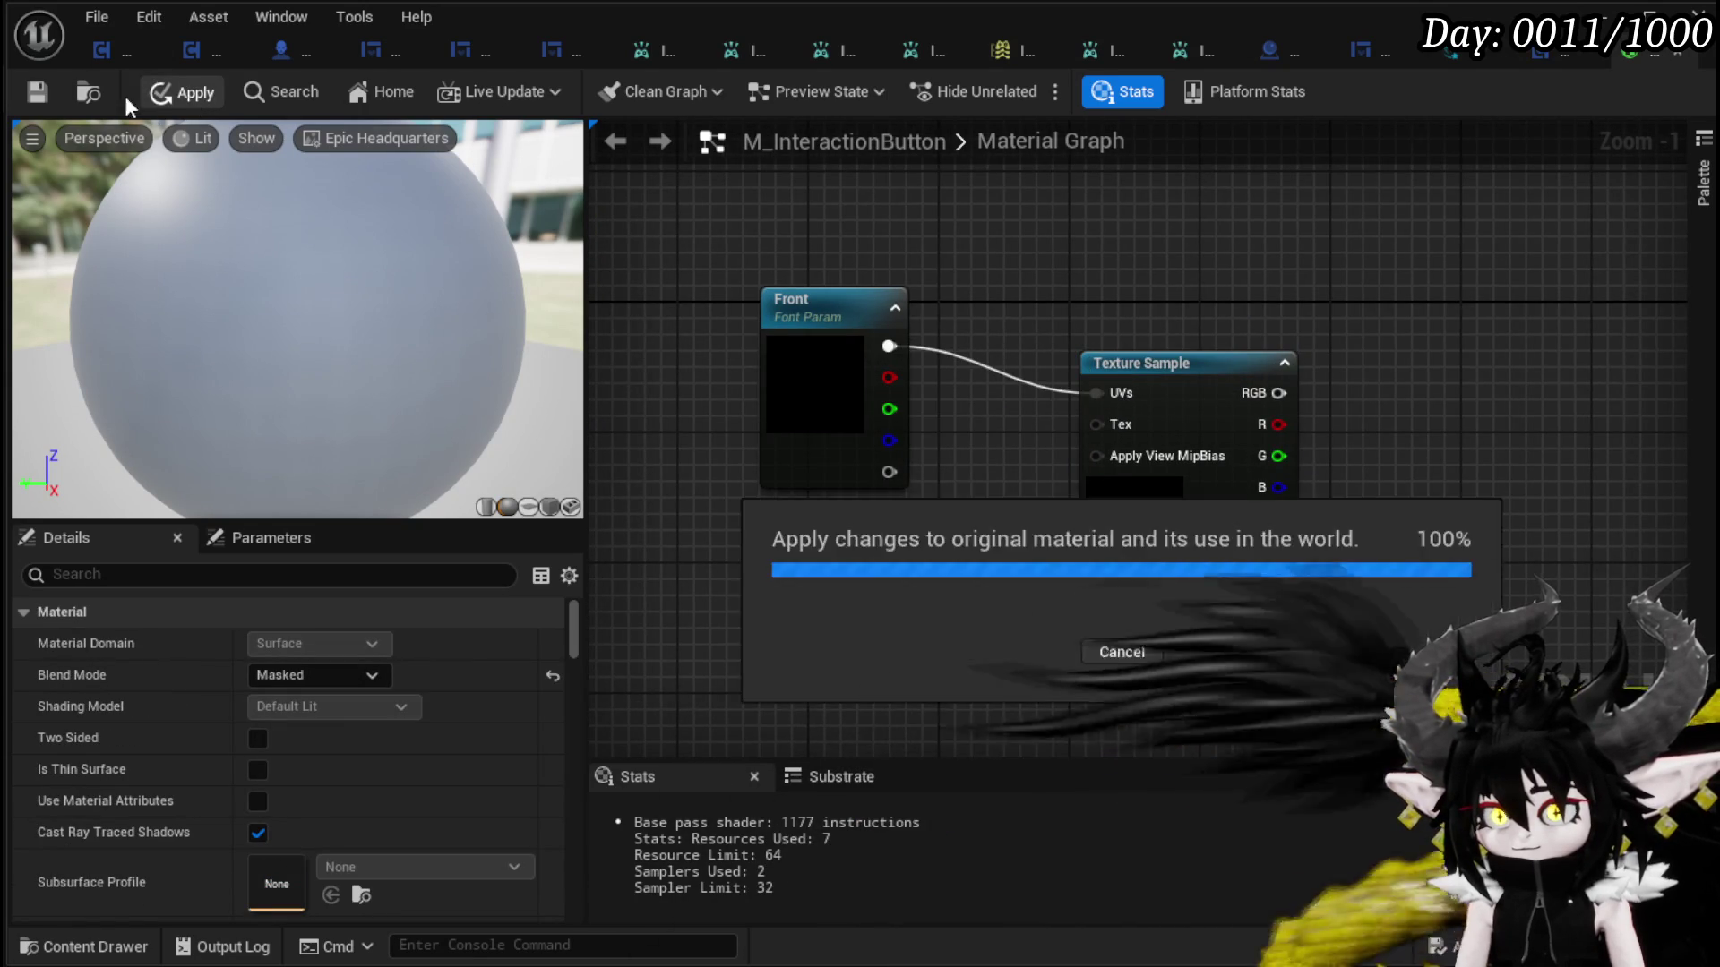
pyautogui.moveTo(1101, 391)
pyautogui.mouseDown()
pyautogui.moveTo(1382, 384)
pyautogui.moveTo(1348, 346)
pyautogui.moveTo(1363, 348)
pyautogui.mouseUp()
pyautogui.moveTo(1163, 349); pyautogui.dragTo(1427, 349)
pyautogui.moveTo(918, 376)
pyautogui.mouseDown()
pyautogui.moveTo(963, 380)
pyautogui.moveTo(975, 412)
pyautogui.moveTo(1144, 448)
pyautogui.moveTo(1132, 489)
pyautogui.moveTo(1138, 421)
pyautogui.mouseUp()
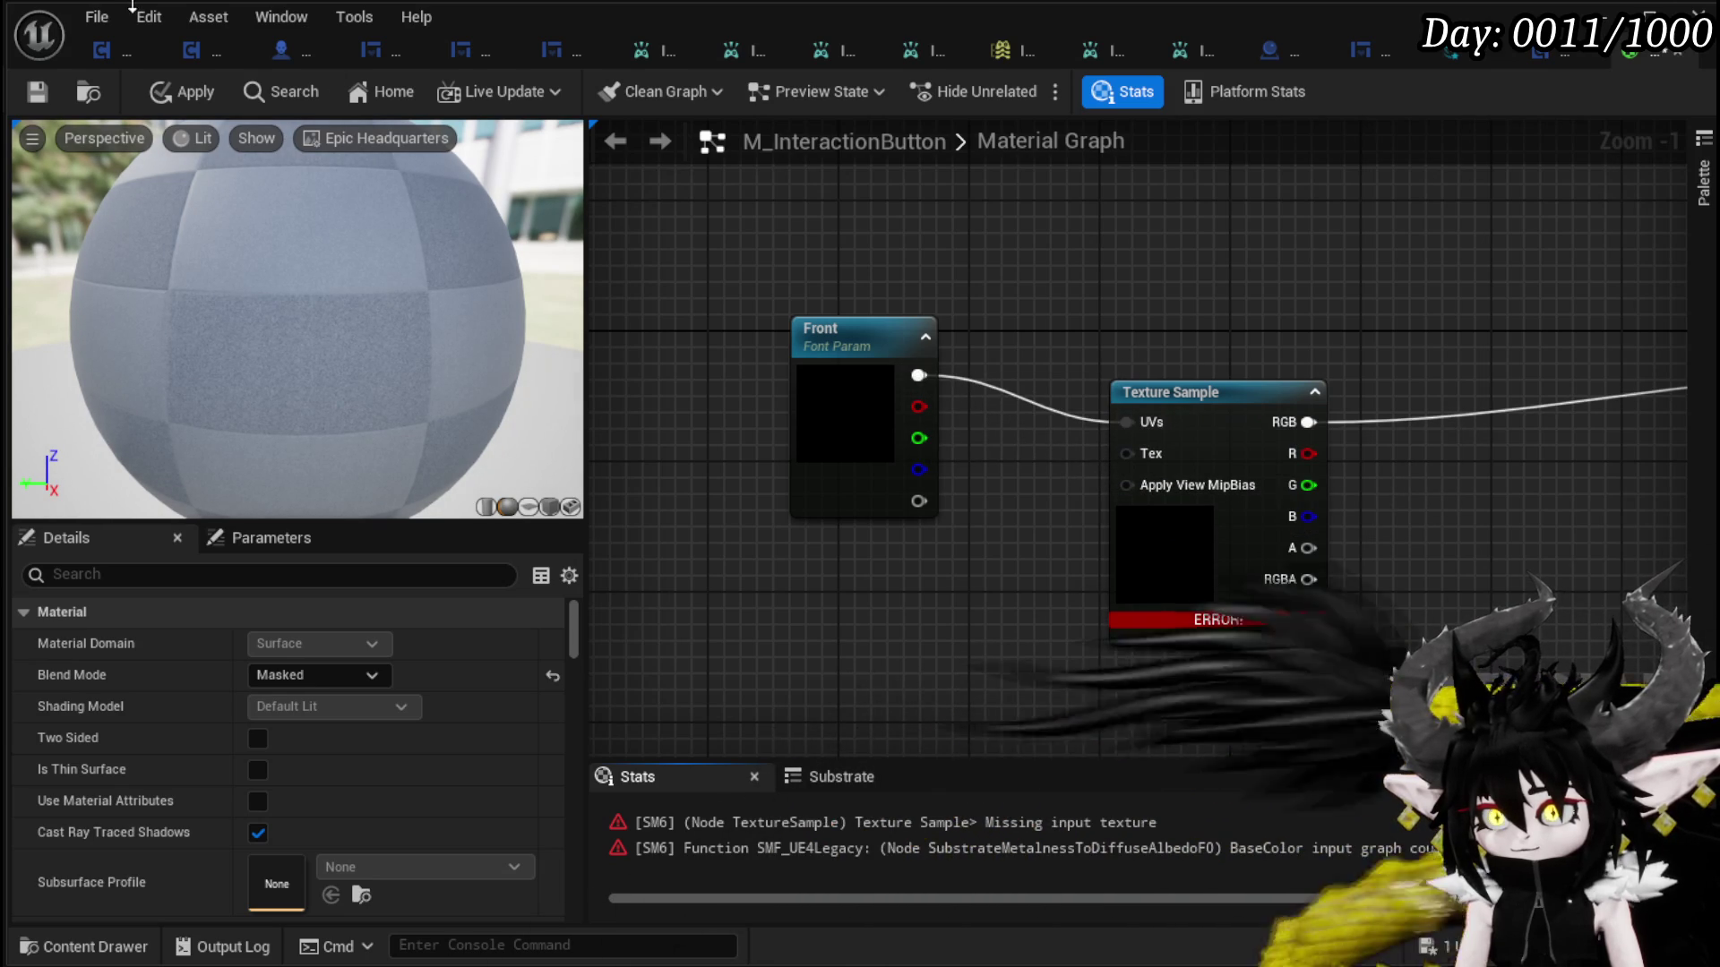
pyautogui.click(178, 99)
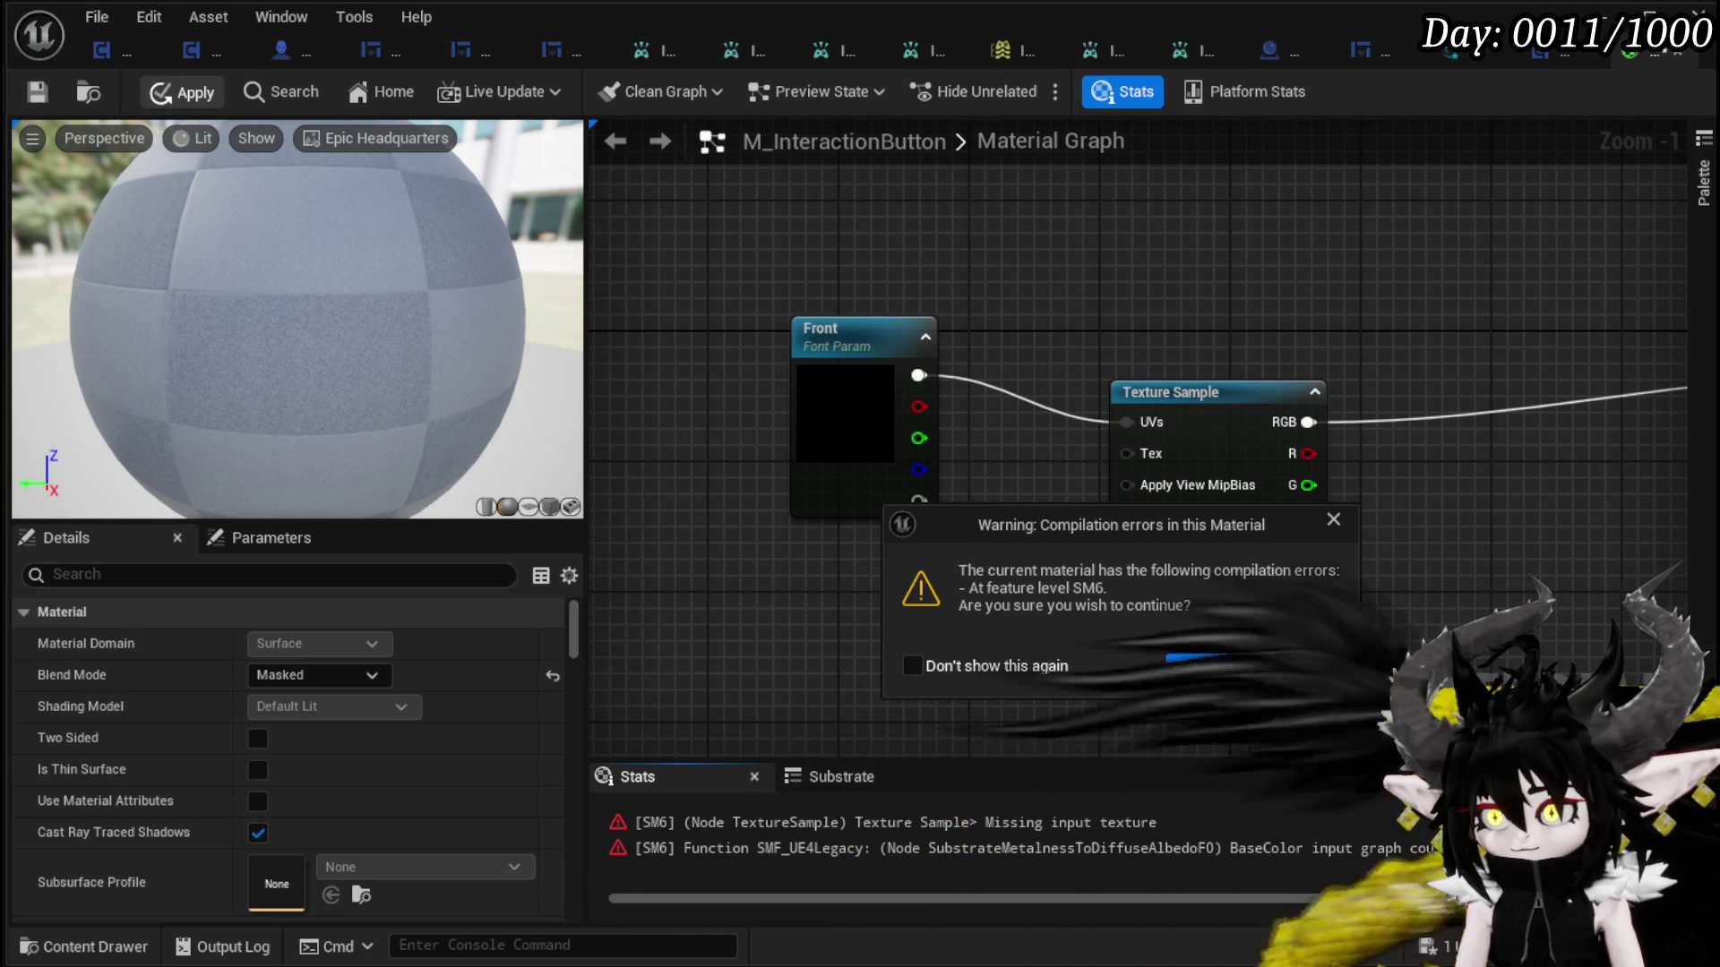
pyautogui.click(1210, 666)
pyautogui.keyDown('alt'); pyautogui.click(919, 376); pyautogui.keyUp('alt')
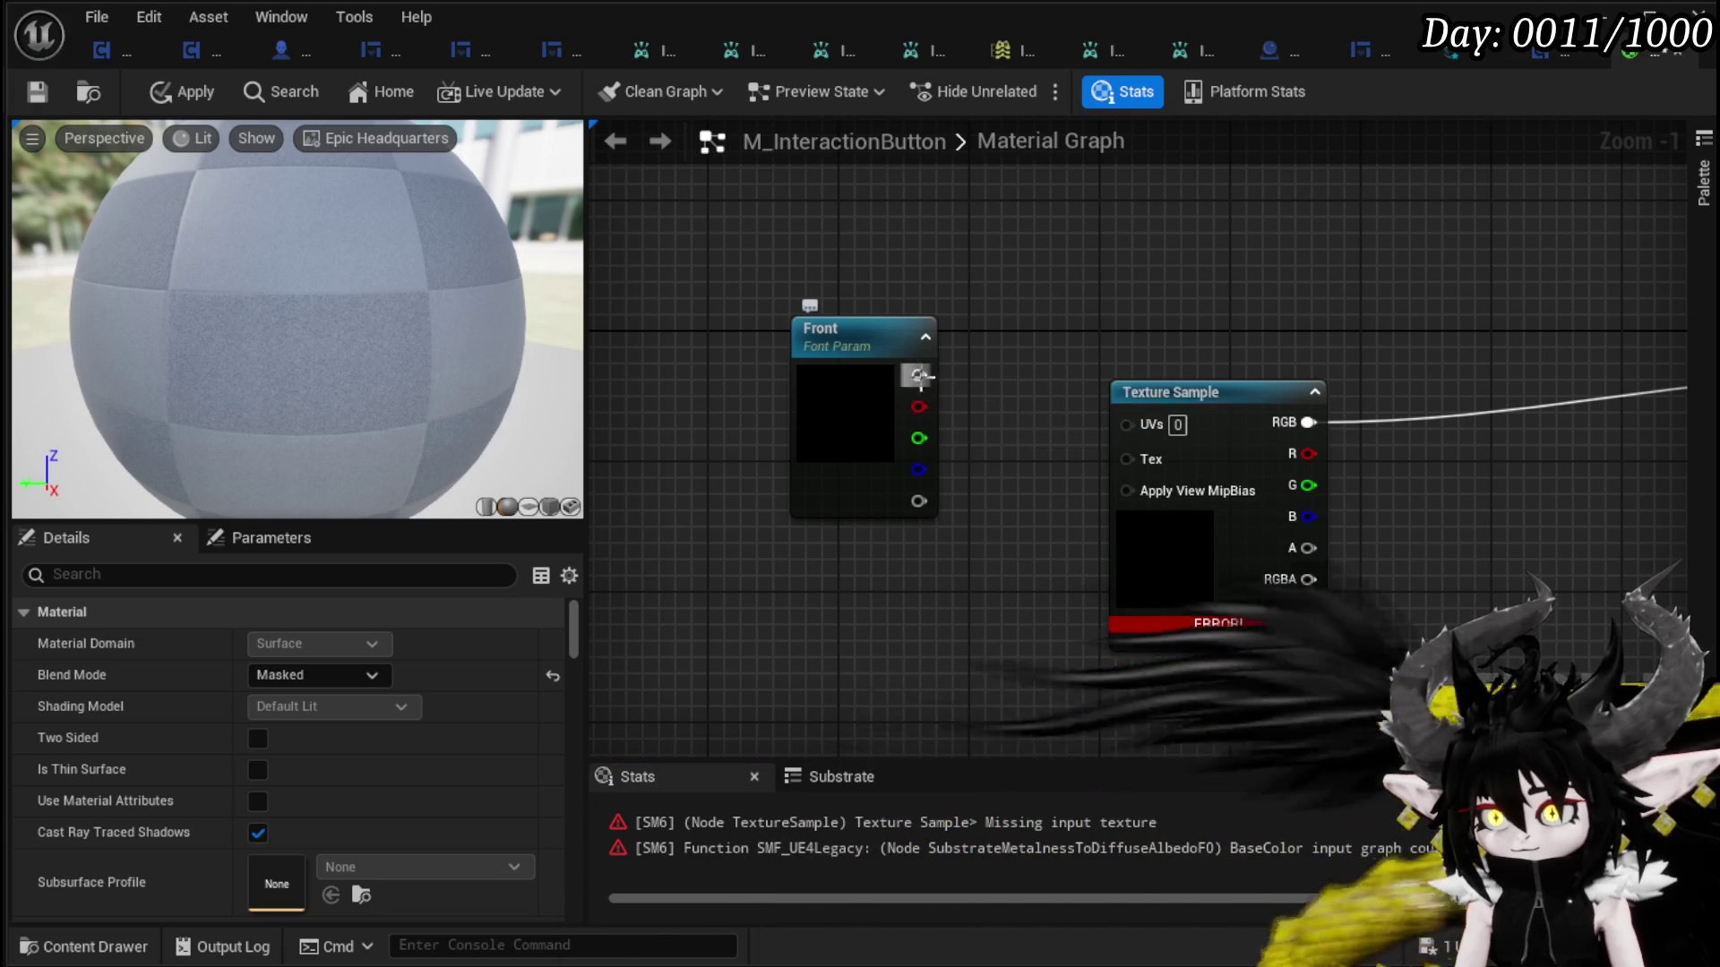
# - Delete the erroring Texture Sample node and apply the material cleanly
pyautogui.moveTo(1015, 482); pyautogui.dragTo(888, 436)
pyautogui.moveTo(716, 287); pyautogui.dragTo(672, 334)
pyautogui.click(900, 308)
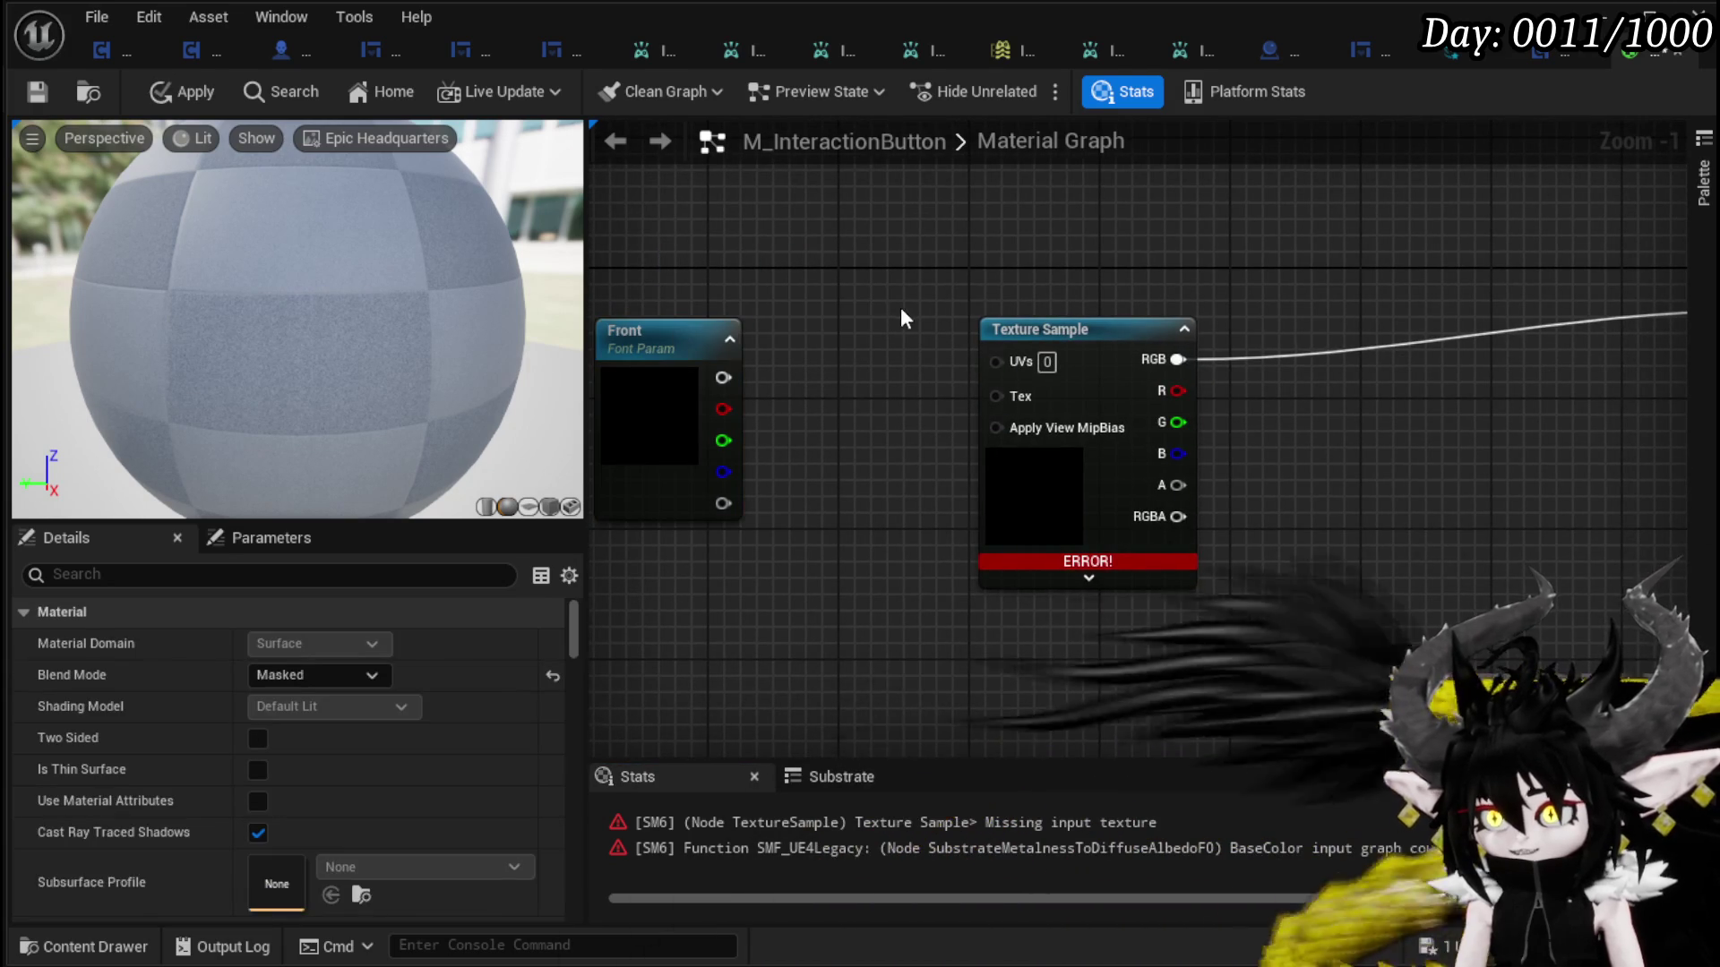
pyautogui.click(178, 91)
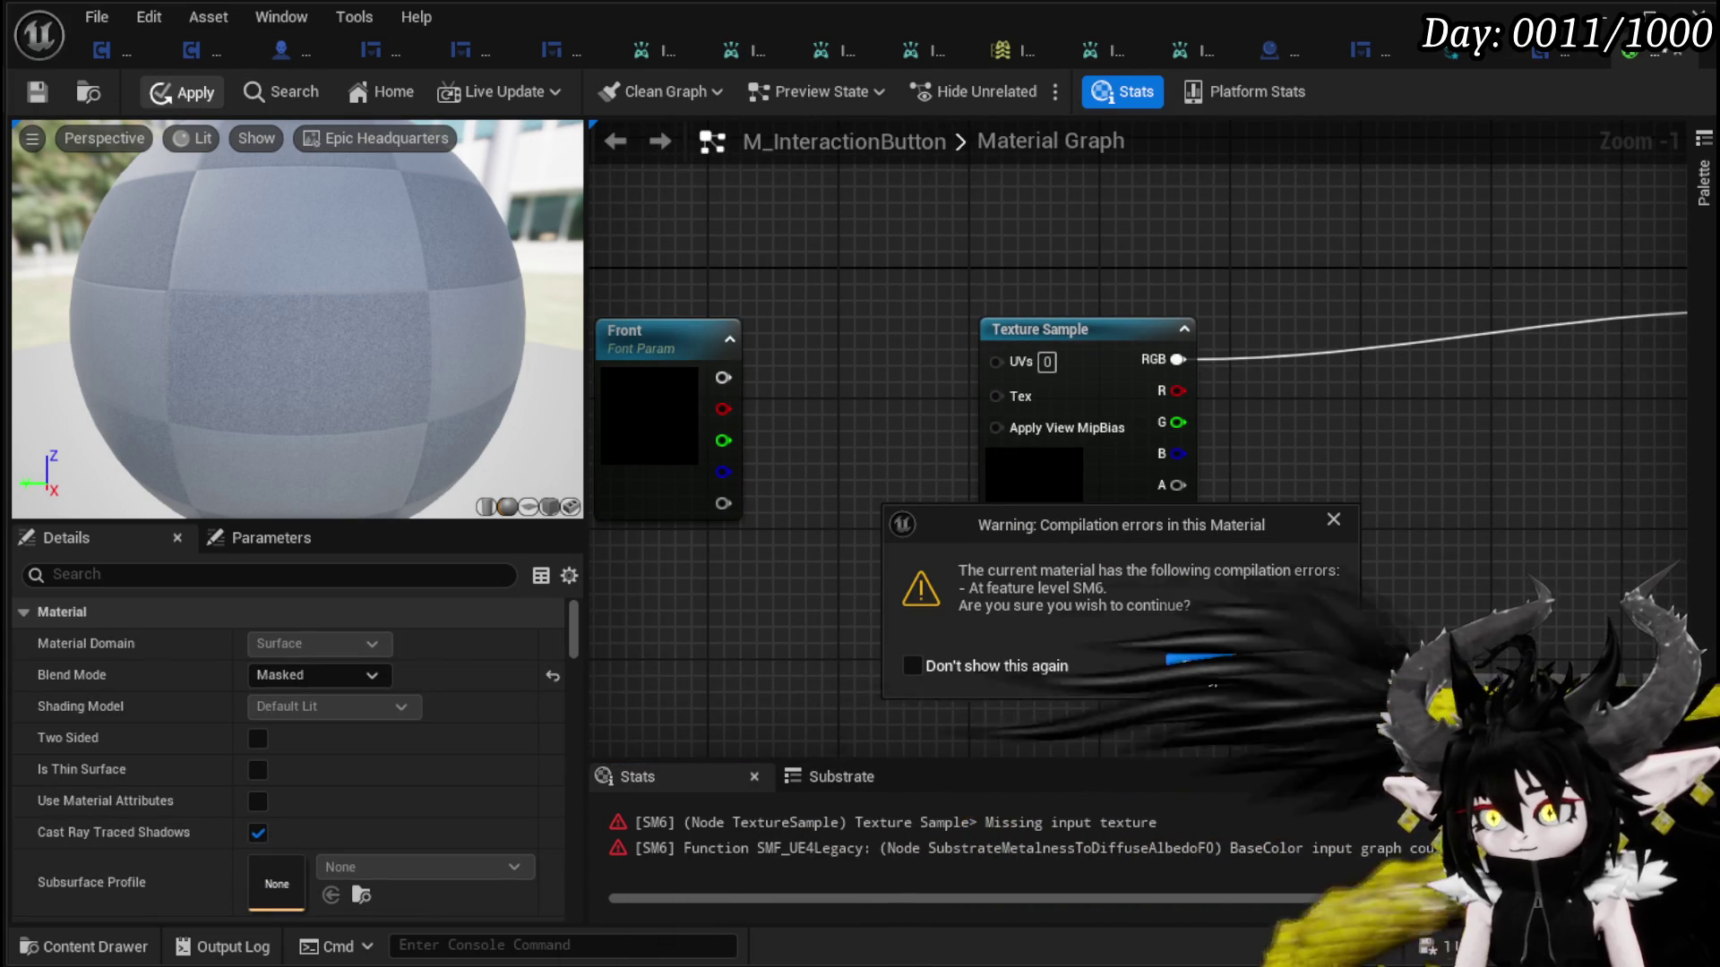
pyautogui.click(1210, 666)
pyautogui.moveTo(995, 396)
pyautogui.mouseDown()
pyautogui.moveTo(1098, 398)
pyautogui.moveTo(883, 478)
pyautogui.mouseUp()
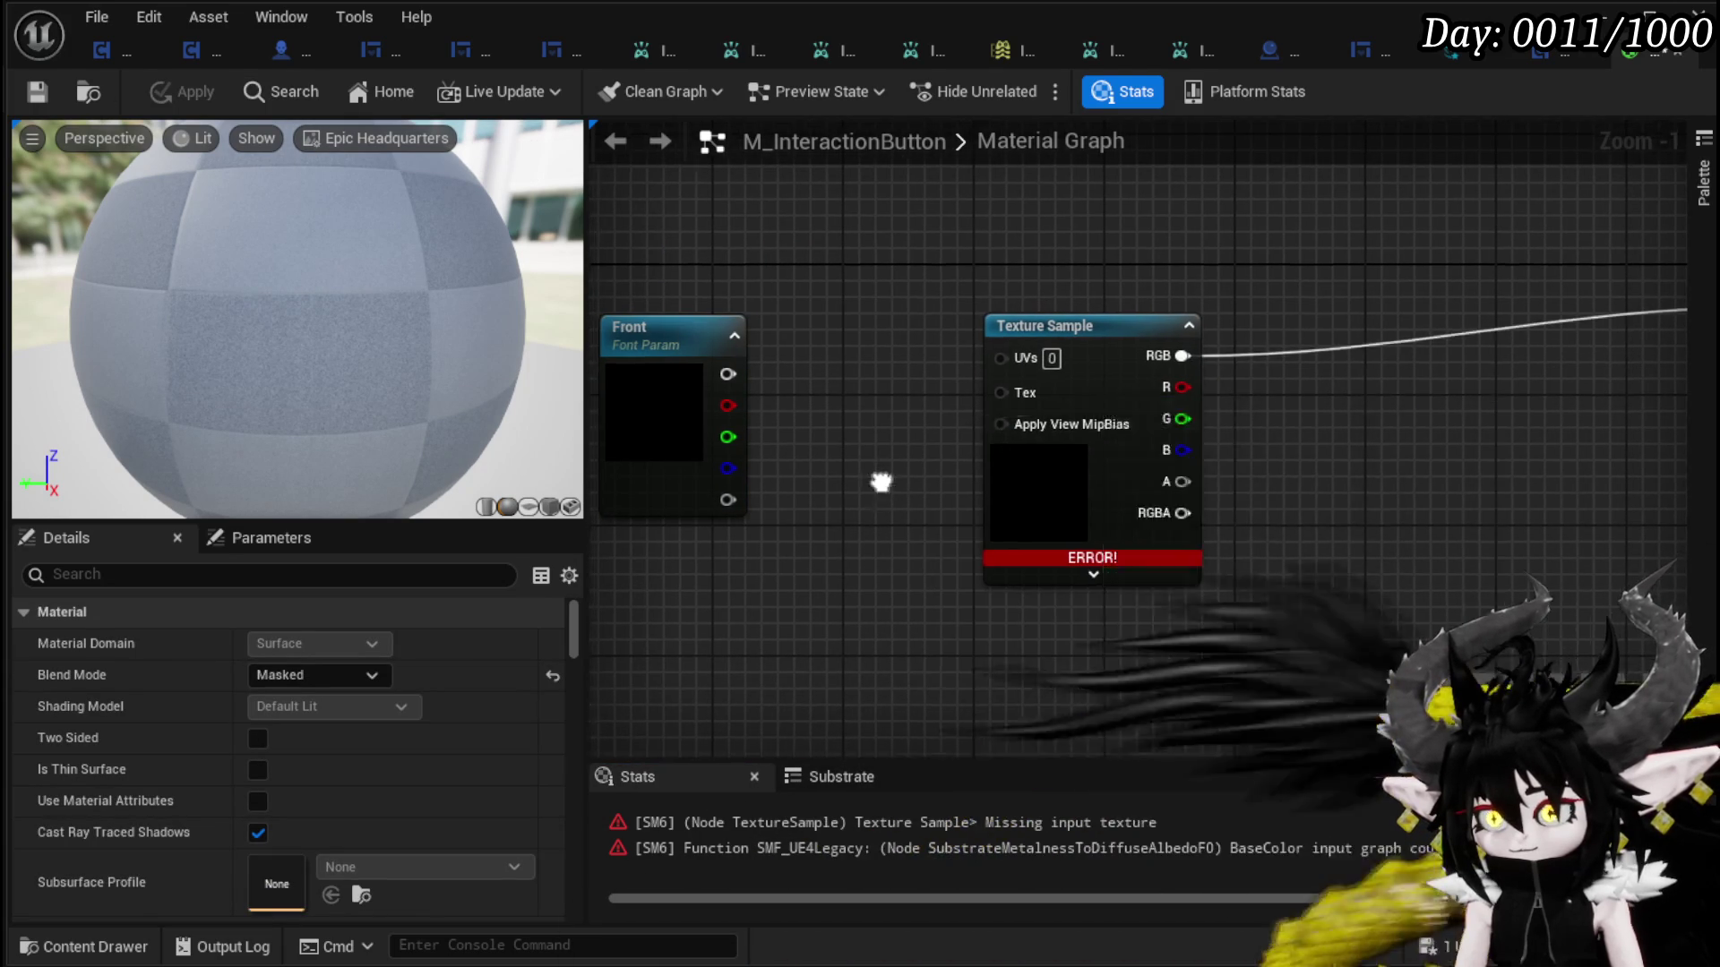
pyautogui.click(1348, 466)
pyautogui.moveTo(1348, 466); pyautogui.dragTo(966, 469)
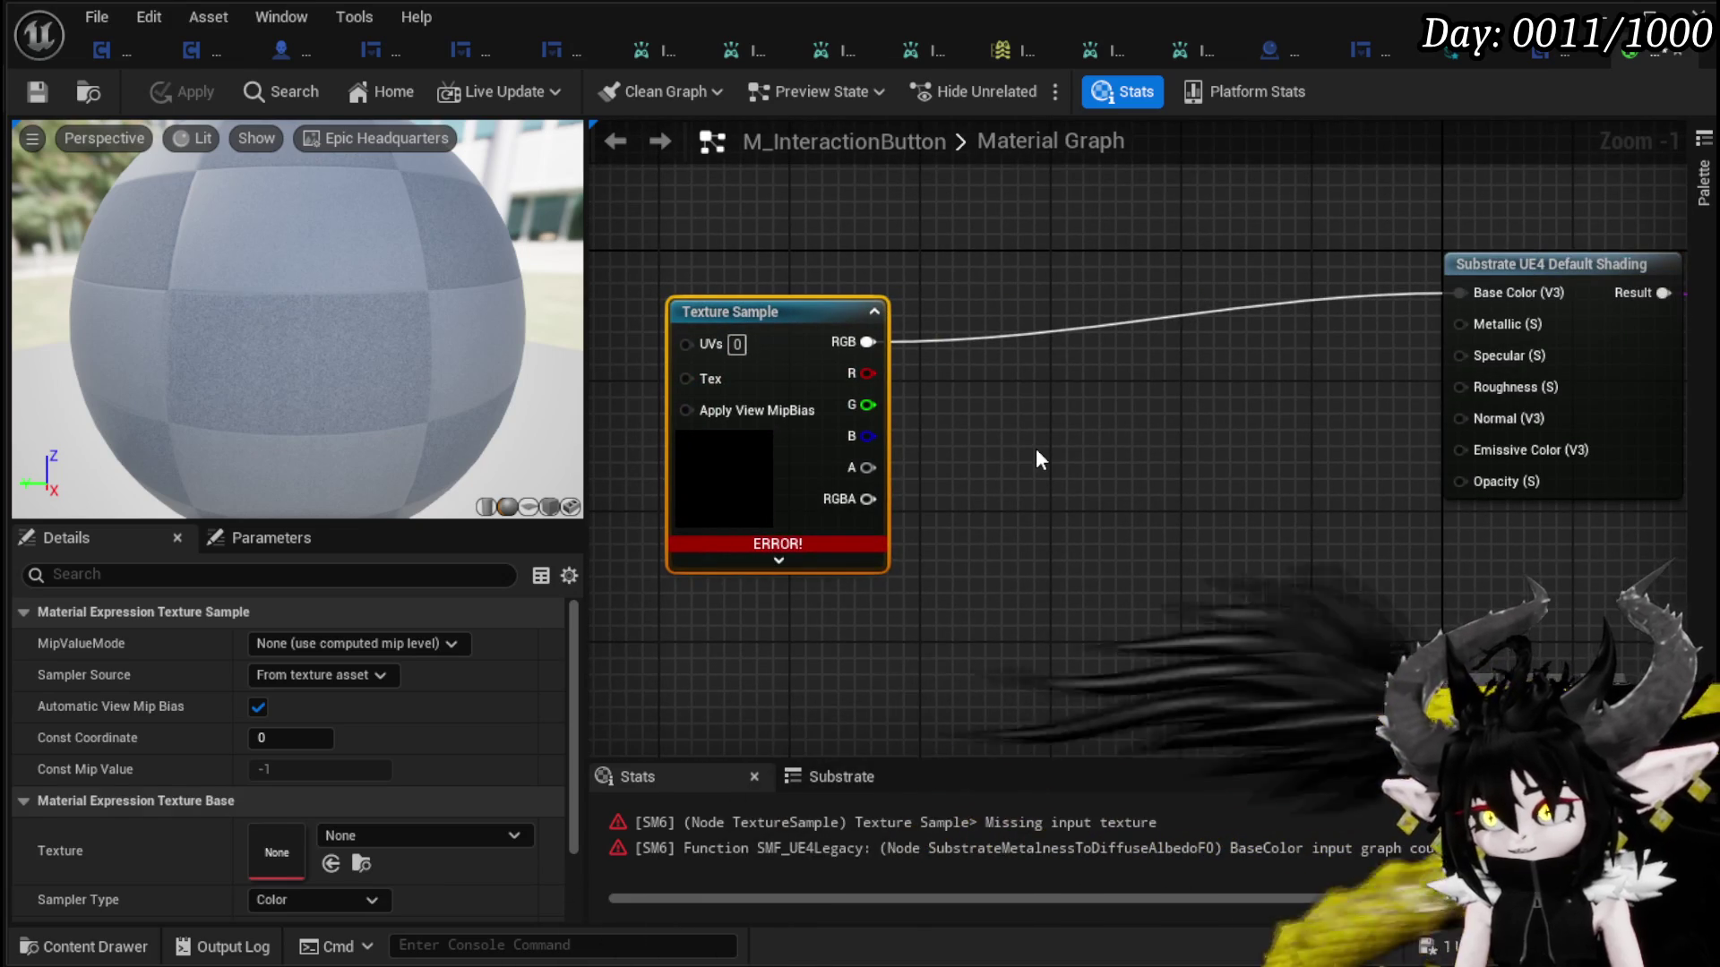
pyautogui.press('Delete')
pyautogui.click(184, 92)
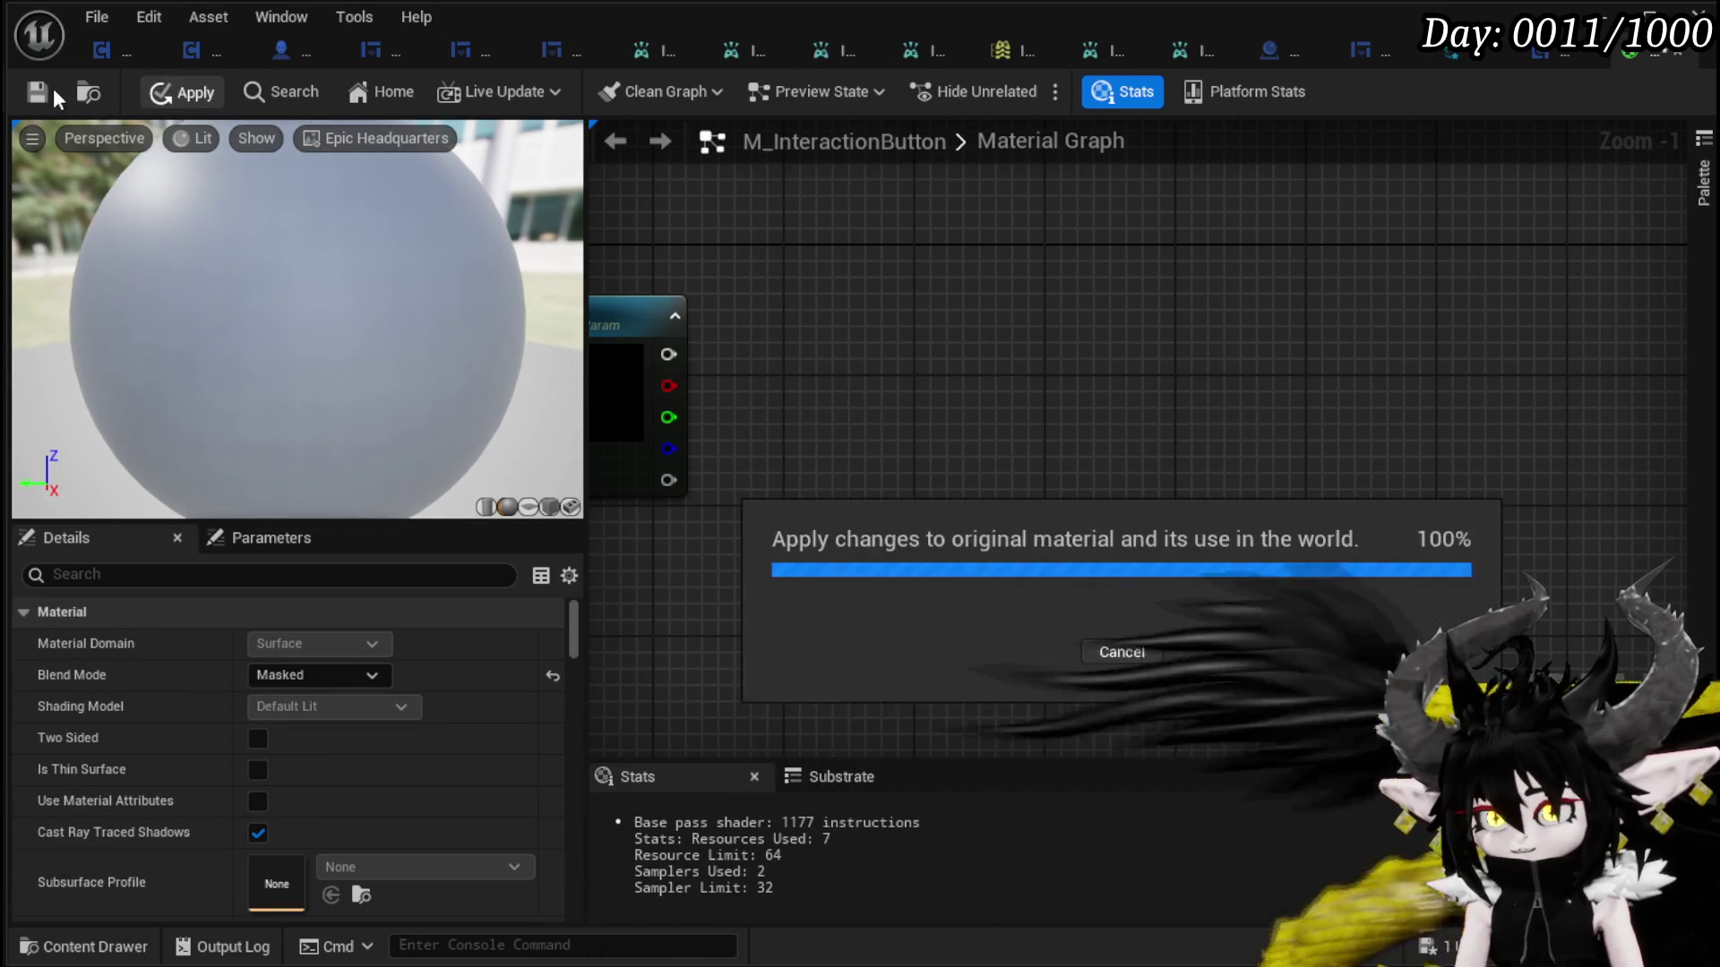
pyautogui.moveTo(933, 523); pyautogui.dragTo(1048, 552)
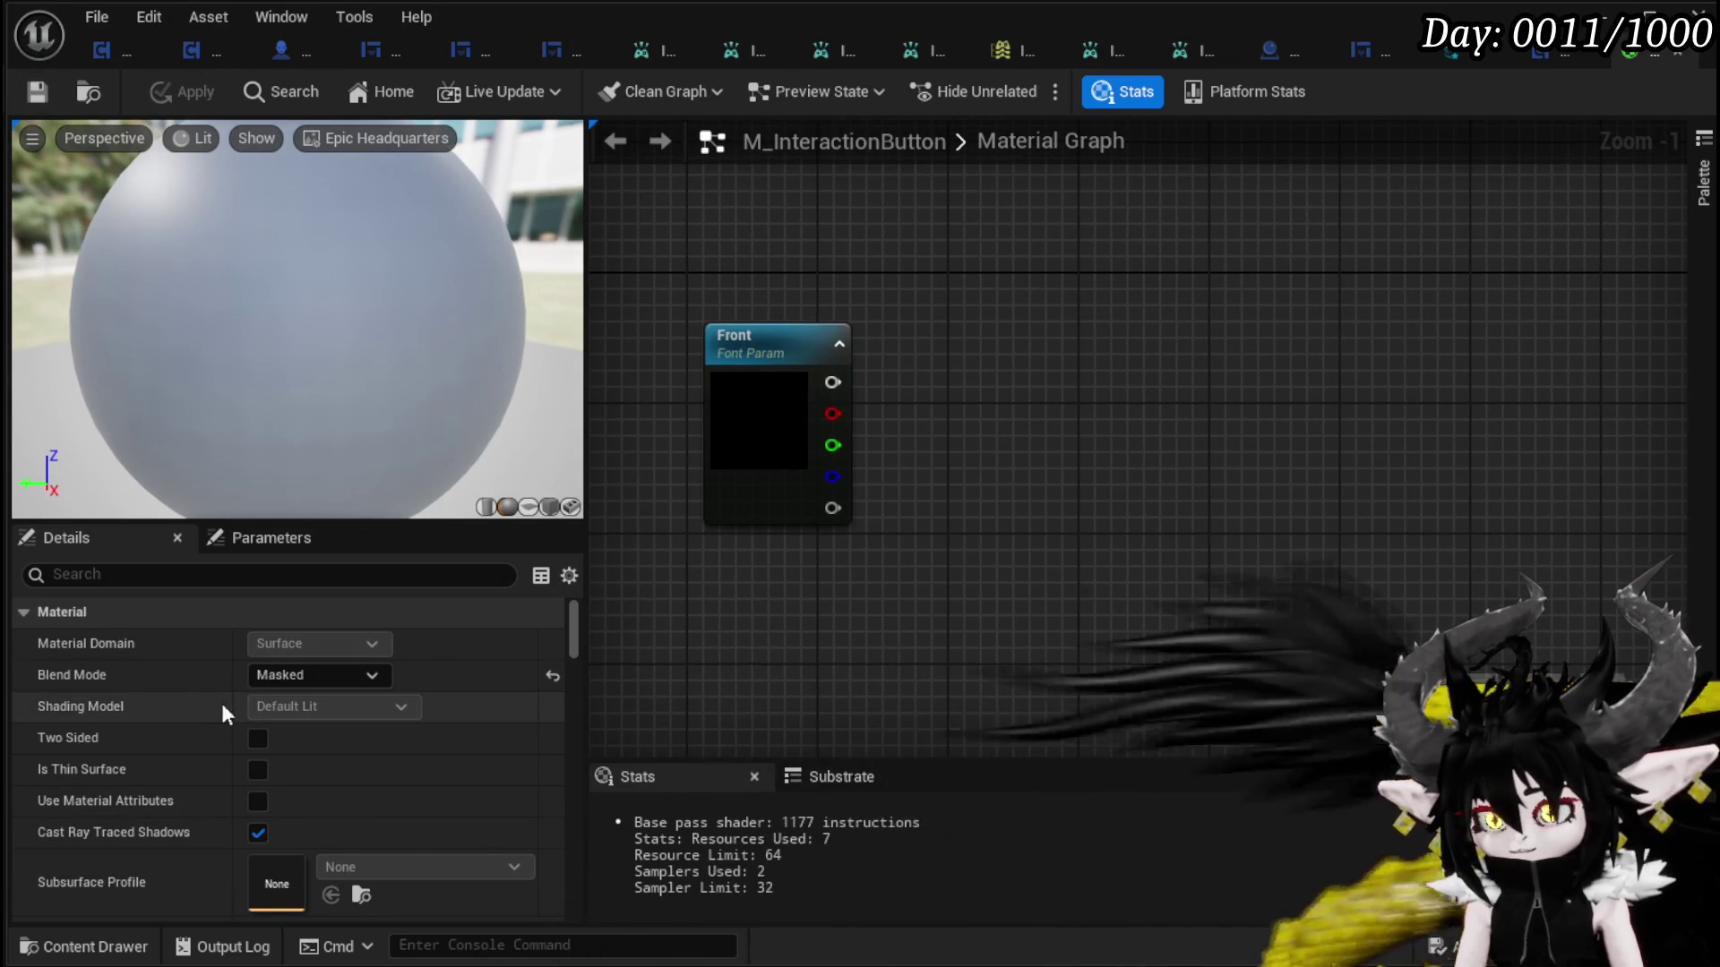
pyautogui.click(371, 675)
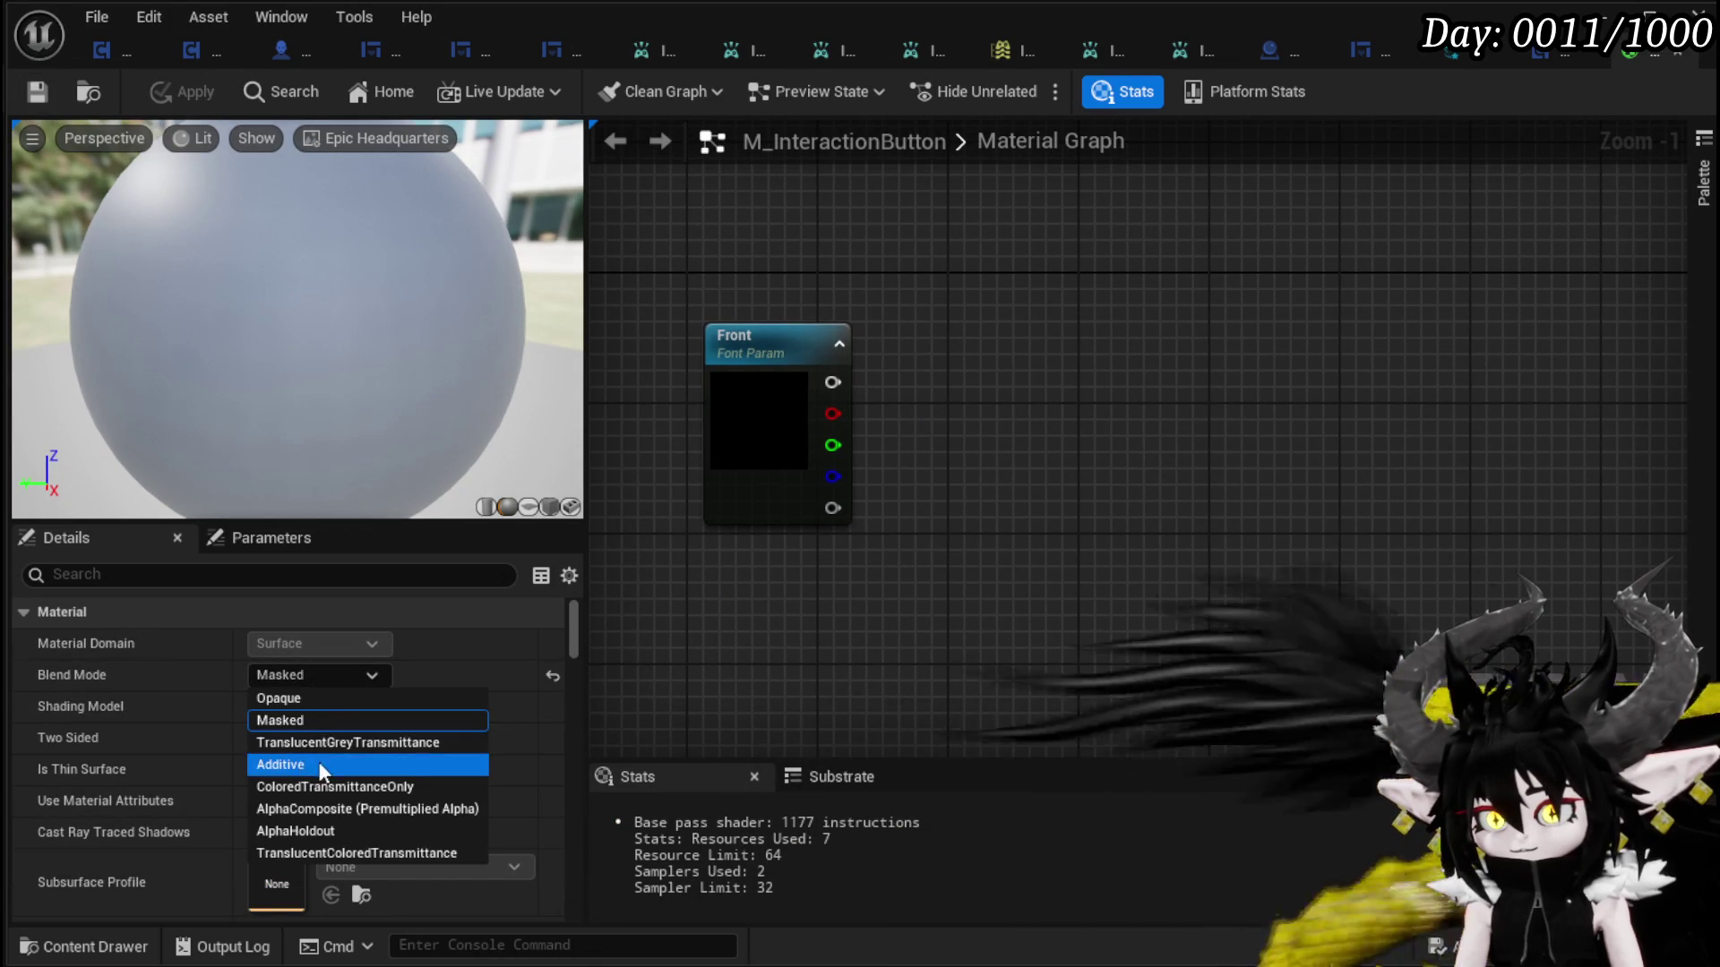
# - Add a Dynamic Parameter node from a 'partic' node search
pyautogui.moveTo(958, 591)
pyautogui.mouseDown()
pyautogui.moveTo(684, 561)
pyautogui.moveTo(810, 537)
pyautogui.moveTo(699, 574)
pyautogui.moveTo(672, 561)
pyautogui.mouseUp()
pyautogui.moveTo(627, 407)
pyautogui.mouseDown()
pyautogui.moveTo(198, 381)
pyautogui.moveTo(642, 423)
pyautogui.mouseUp()
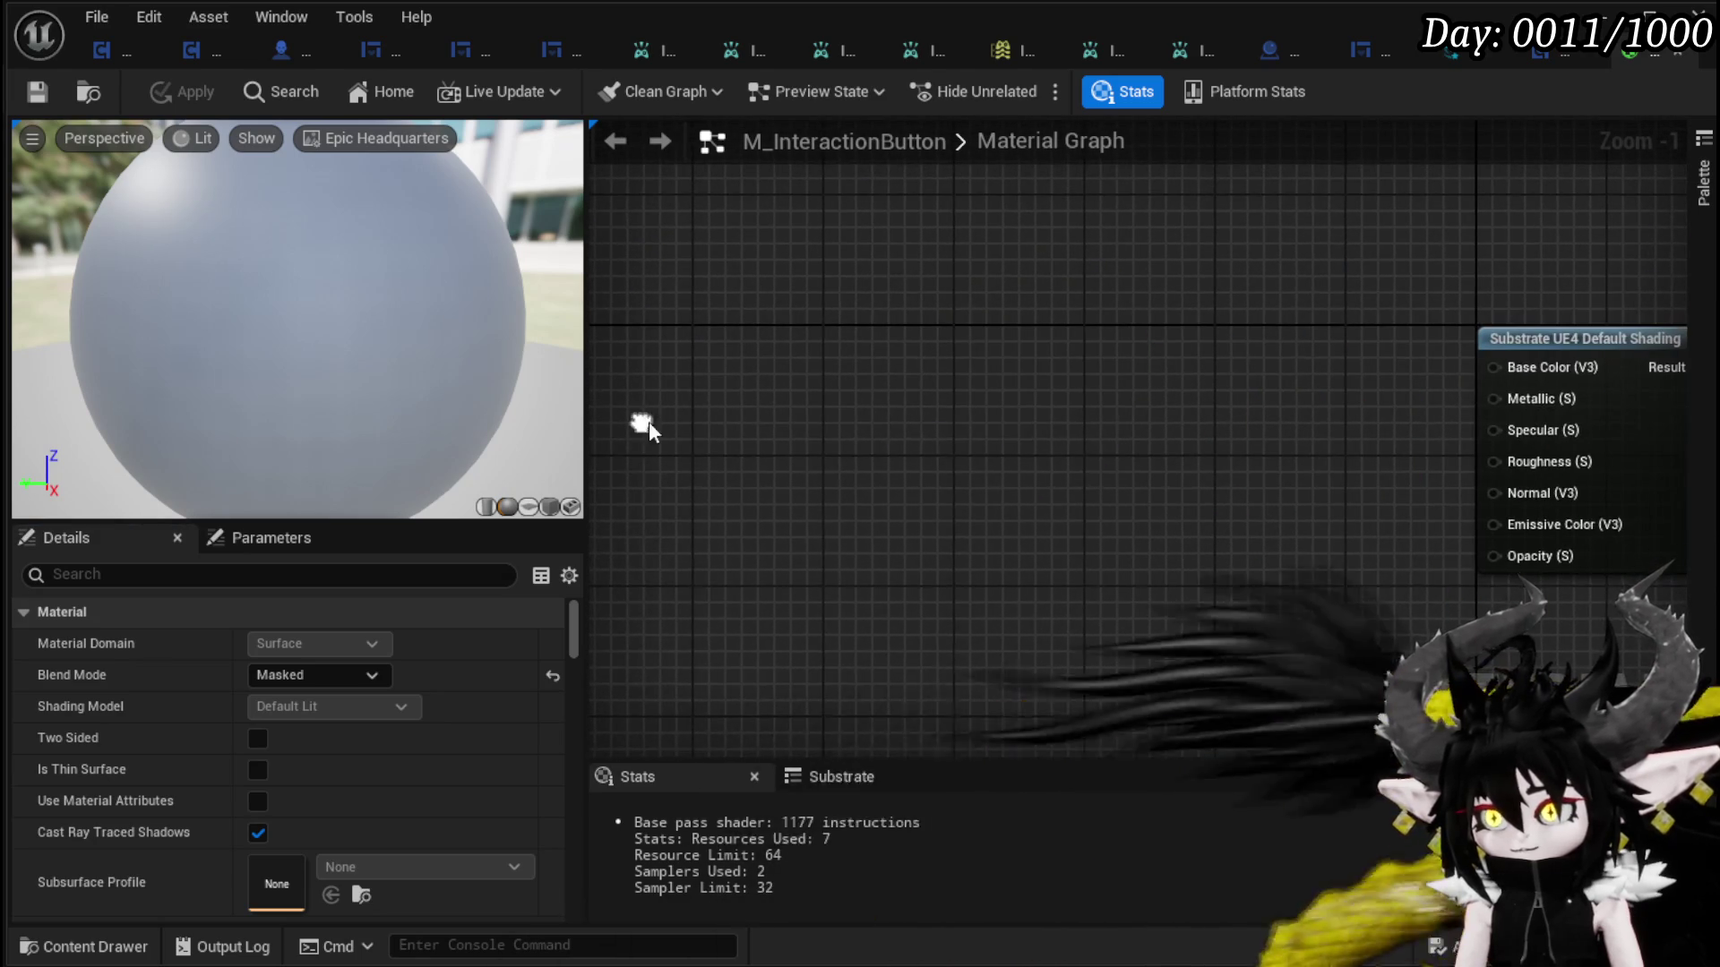
pyautogui.rightClick(690, 449)
pyautogui.write('intera')
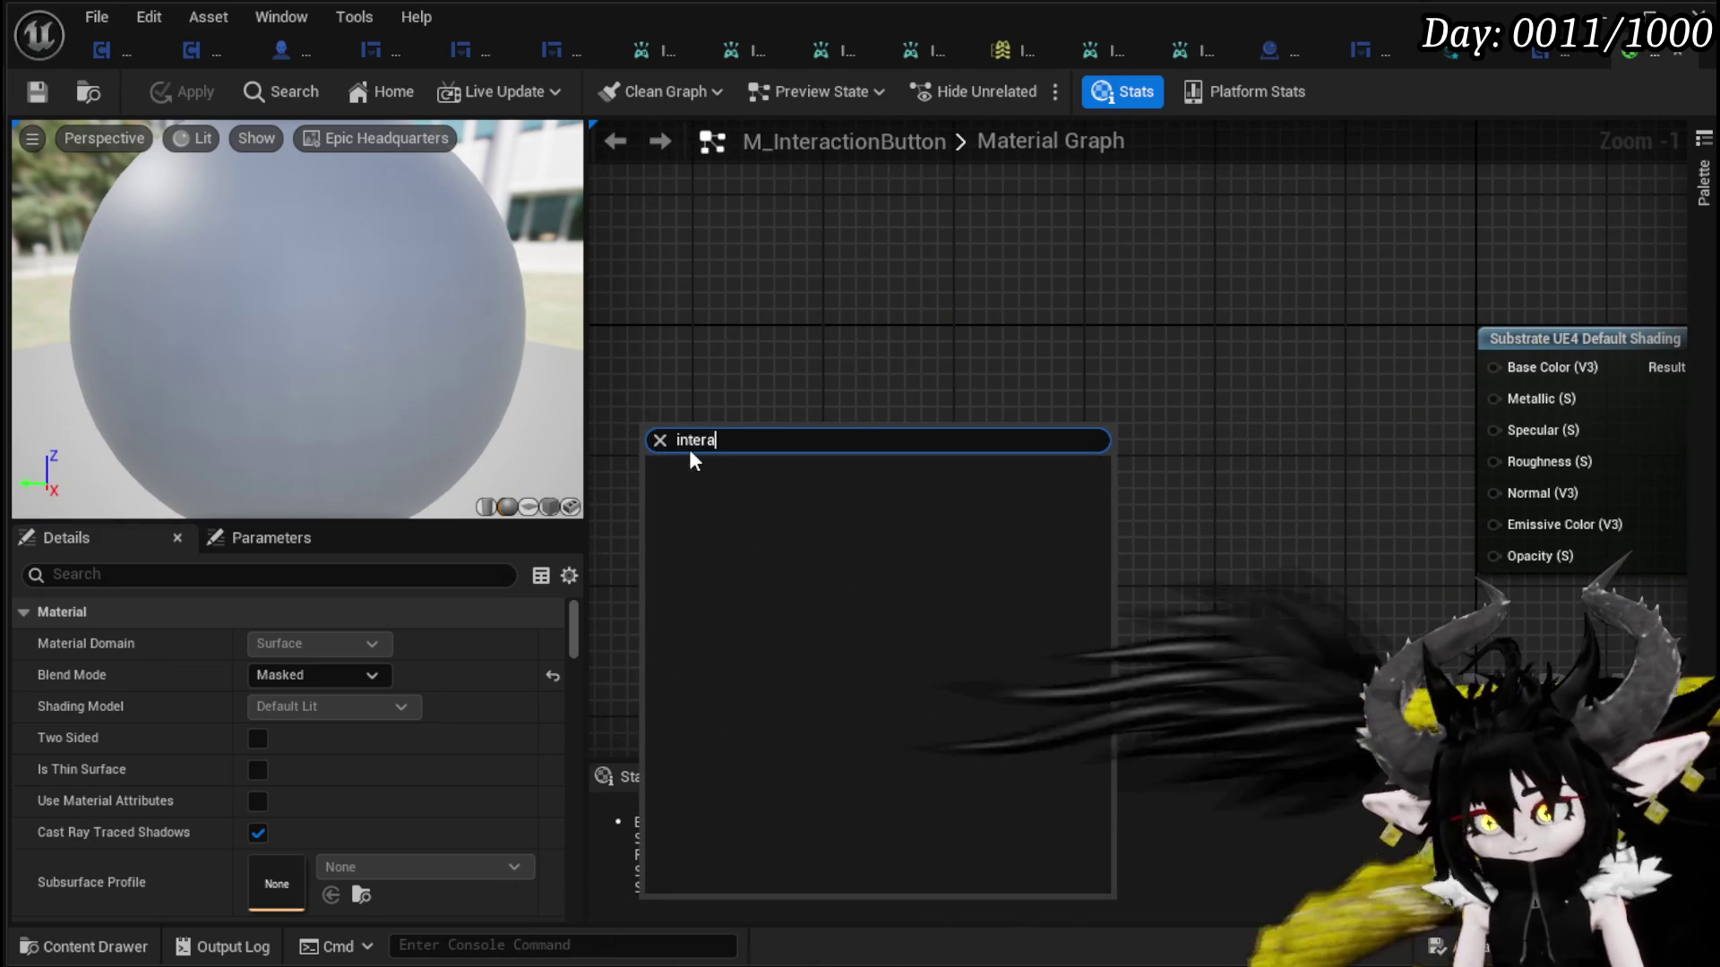
pyautogui.press('BackSpace')
pyautogui.press('BackSpace')
pyautogui.press('BackSpace')
pyautogui.write('partic')
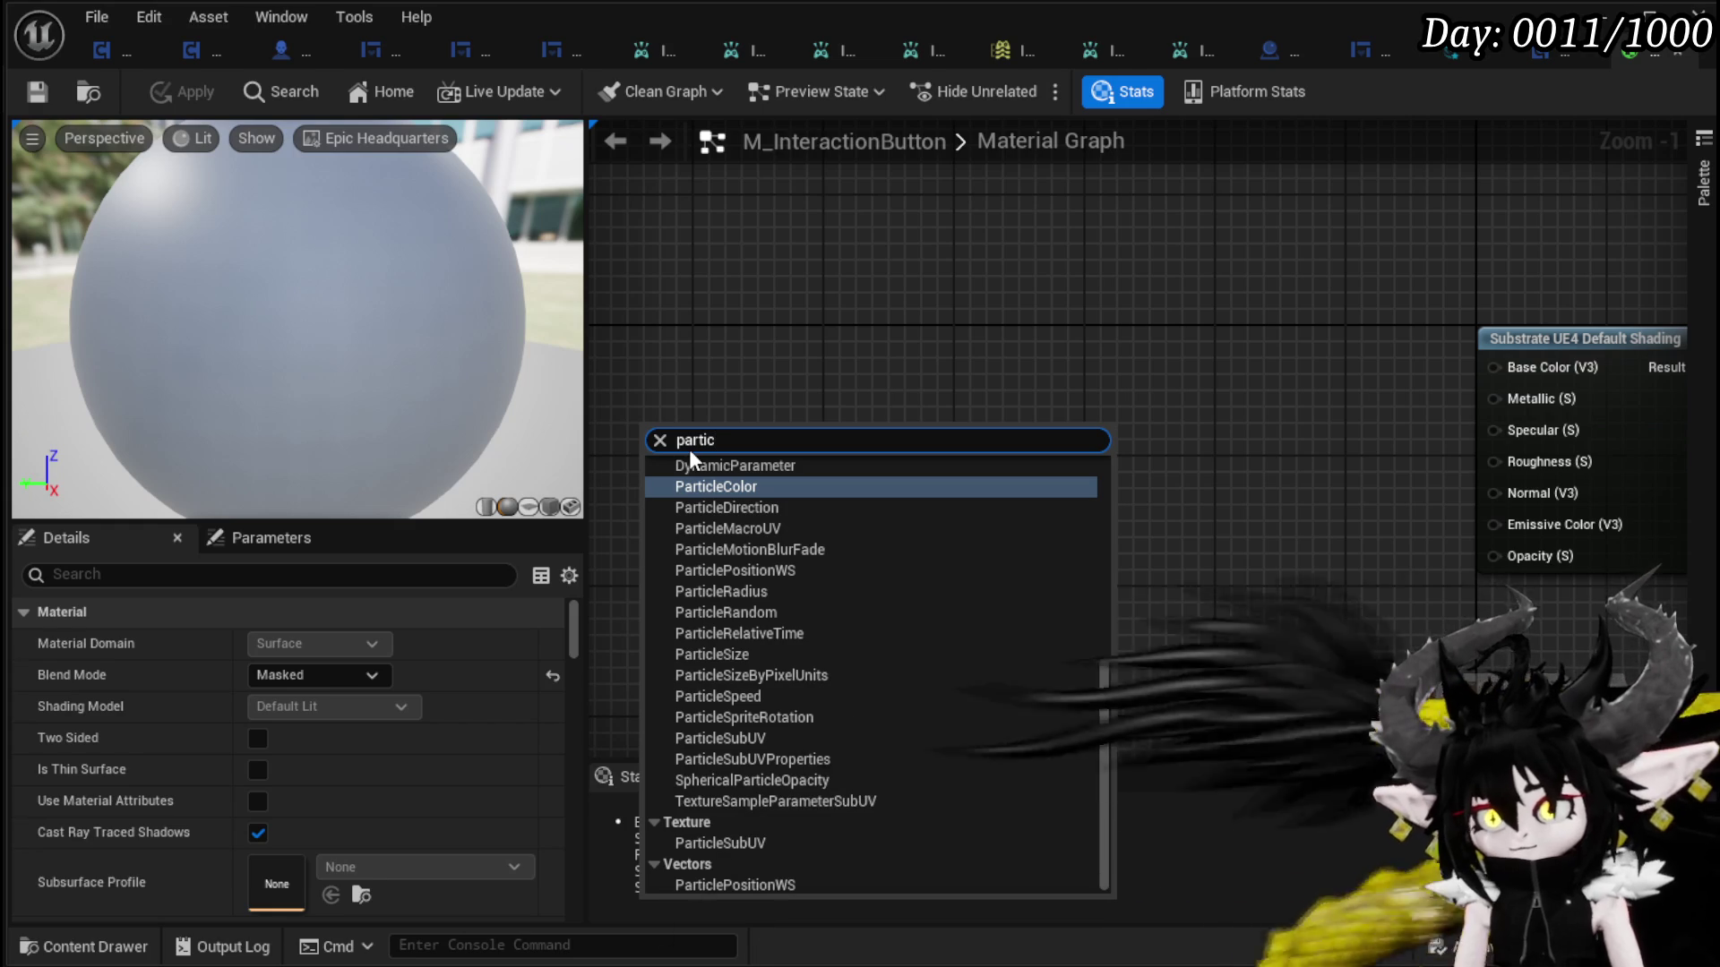
pyautogui.click(716, 465)
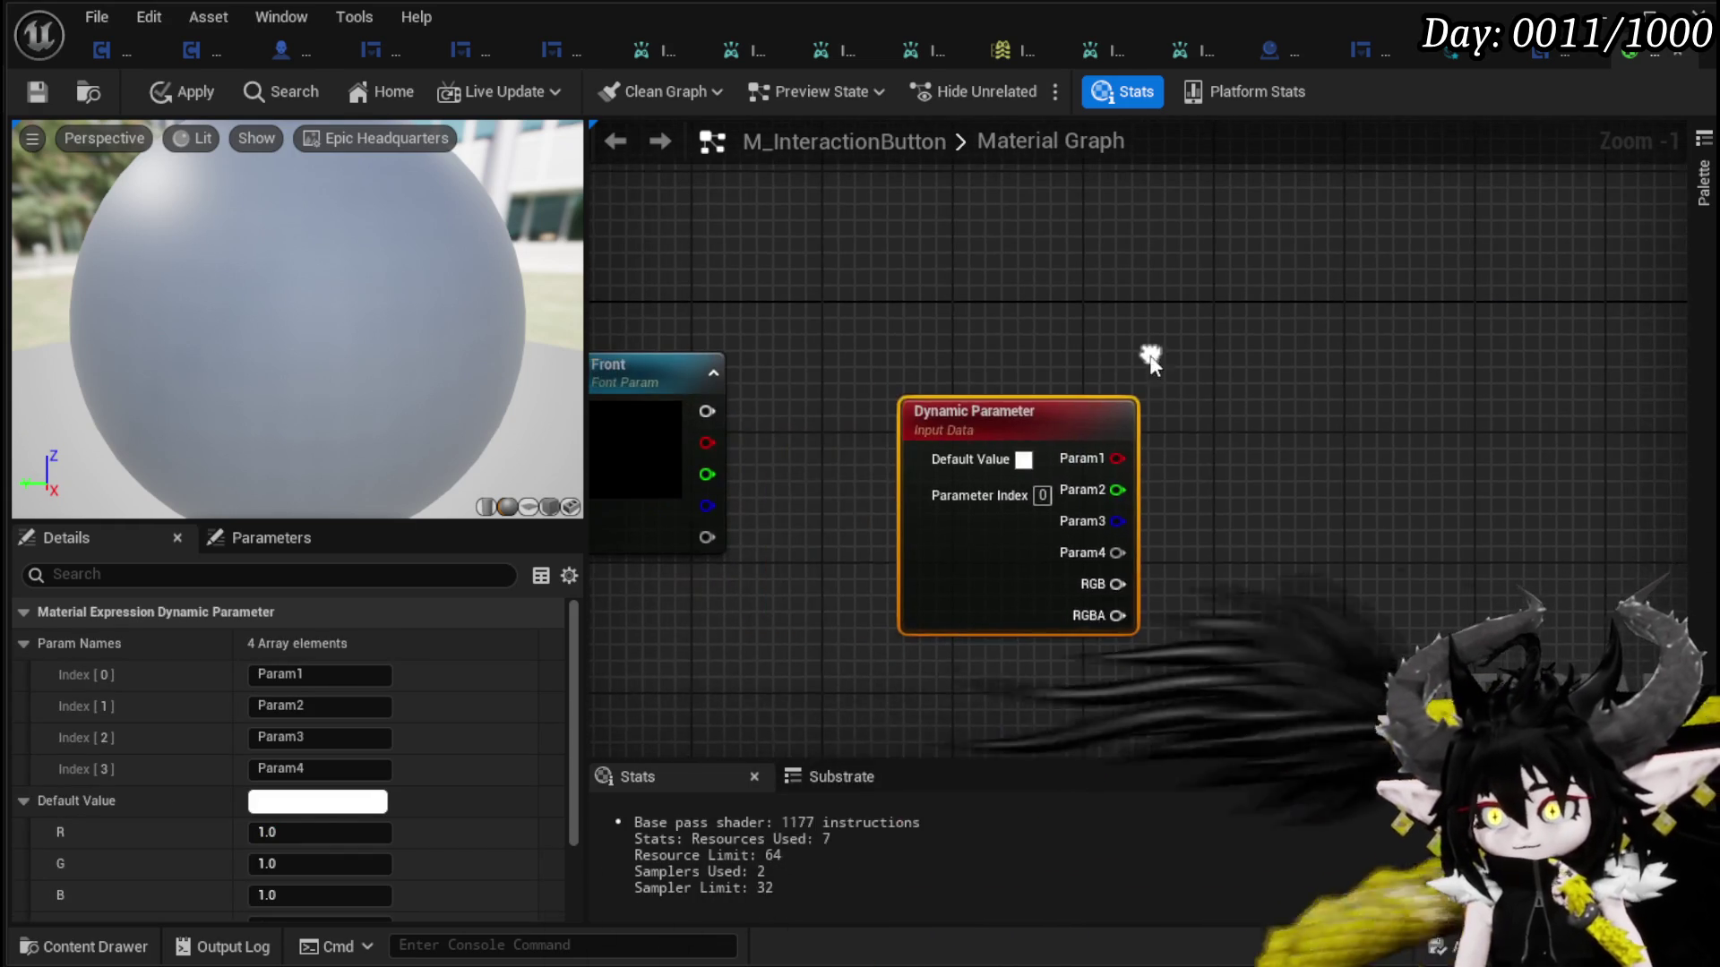
# - Search 'particle' in the node list and browse the Particles results
pyautogui.rightClick(913, 371)
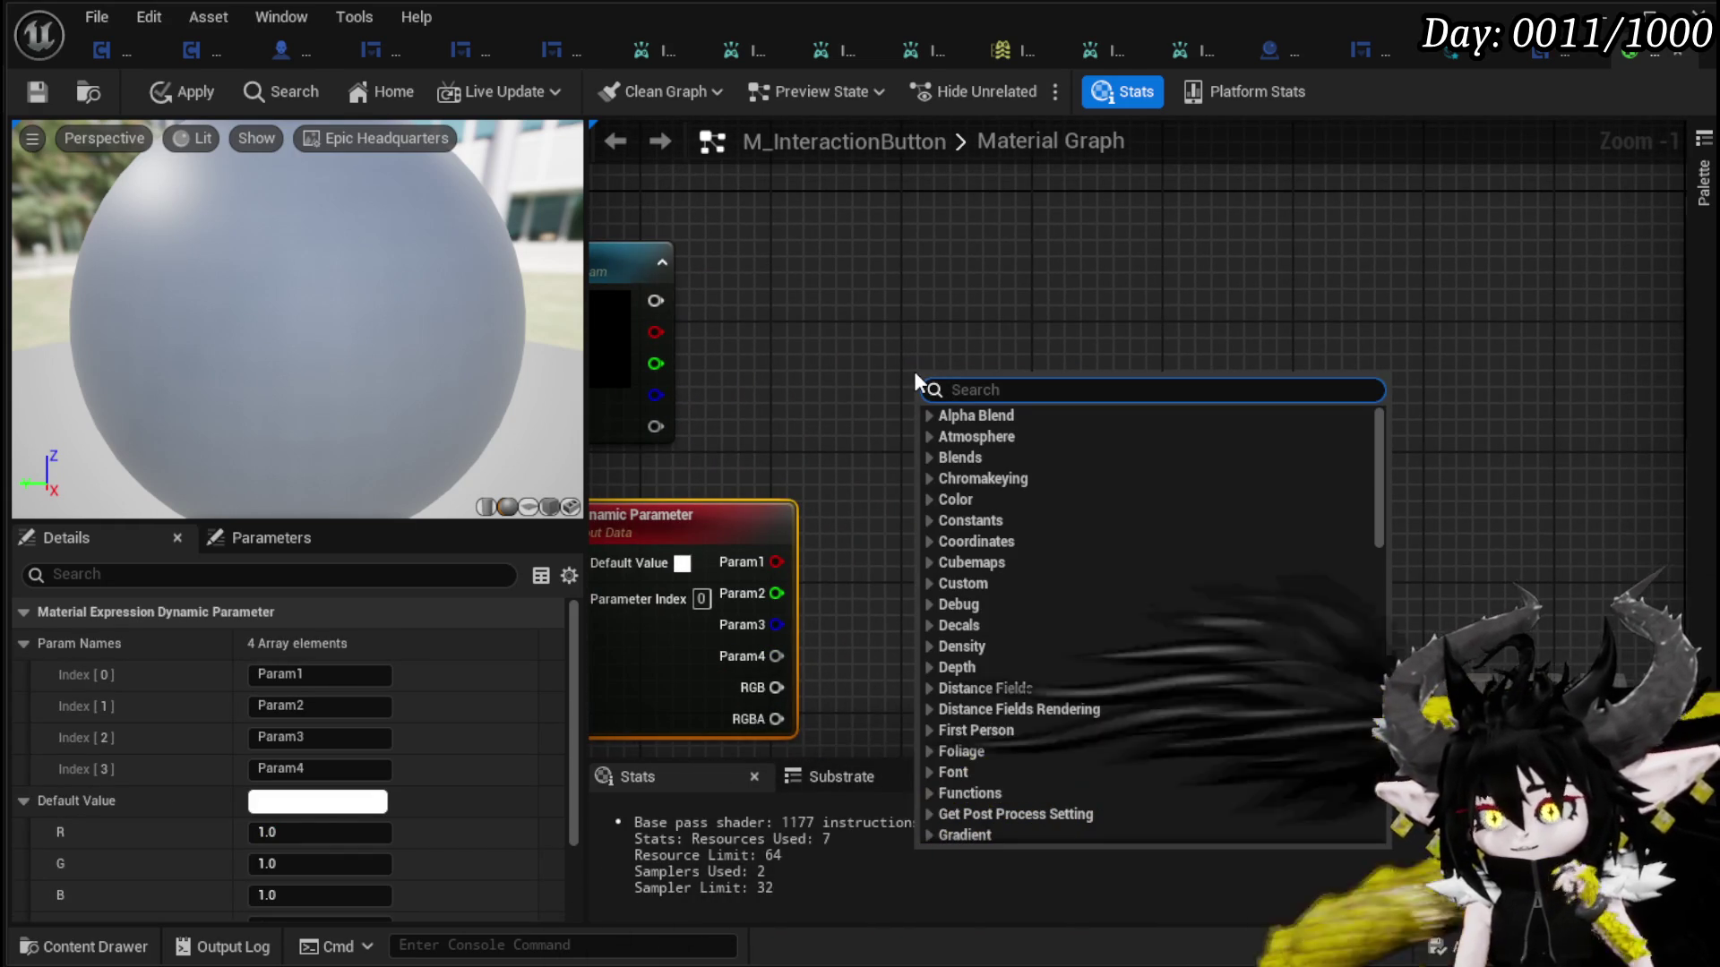
pyautogui.write('particle')
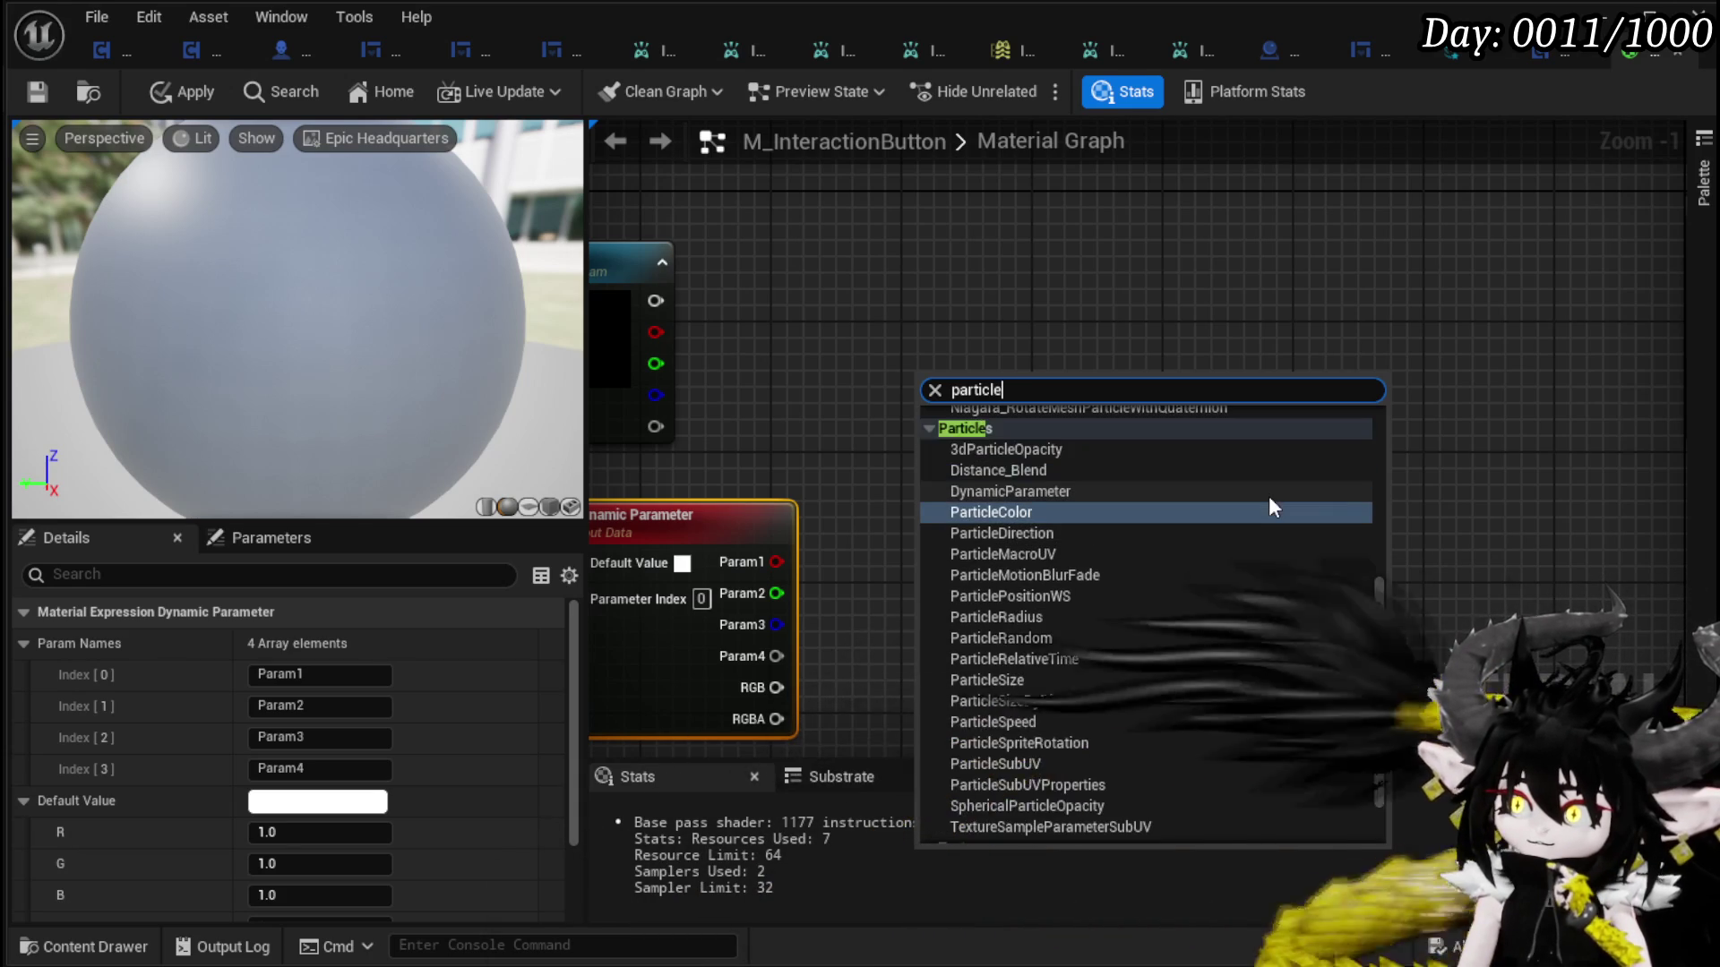
pyautogui.scroll(3, 1272, 507)
pyautogui.scroll(2, 1272, 507)
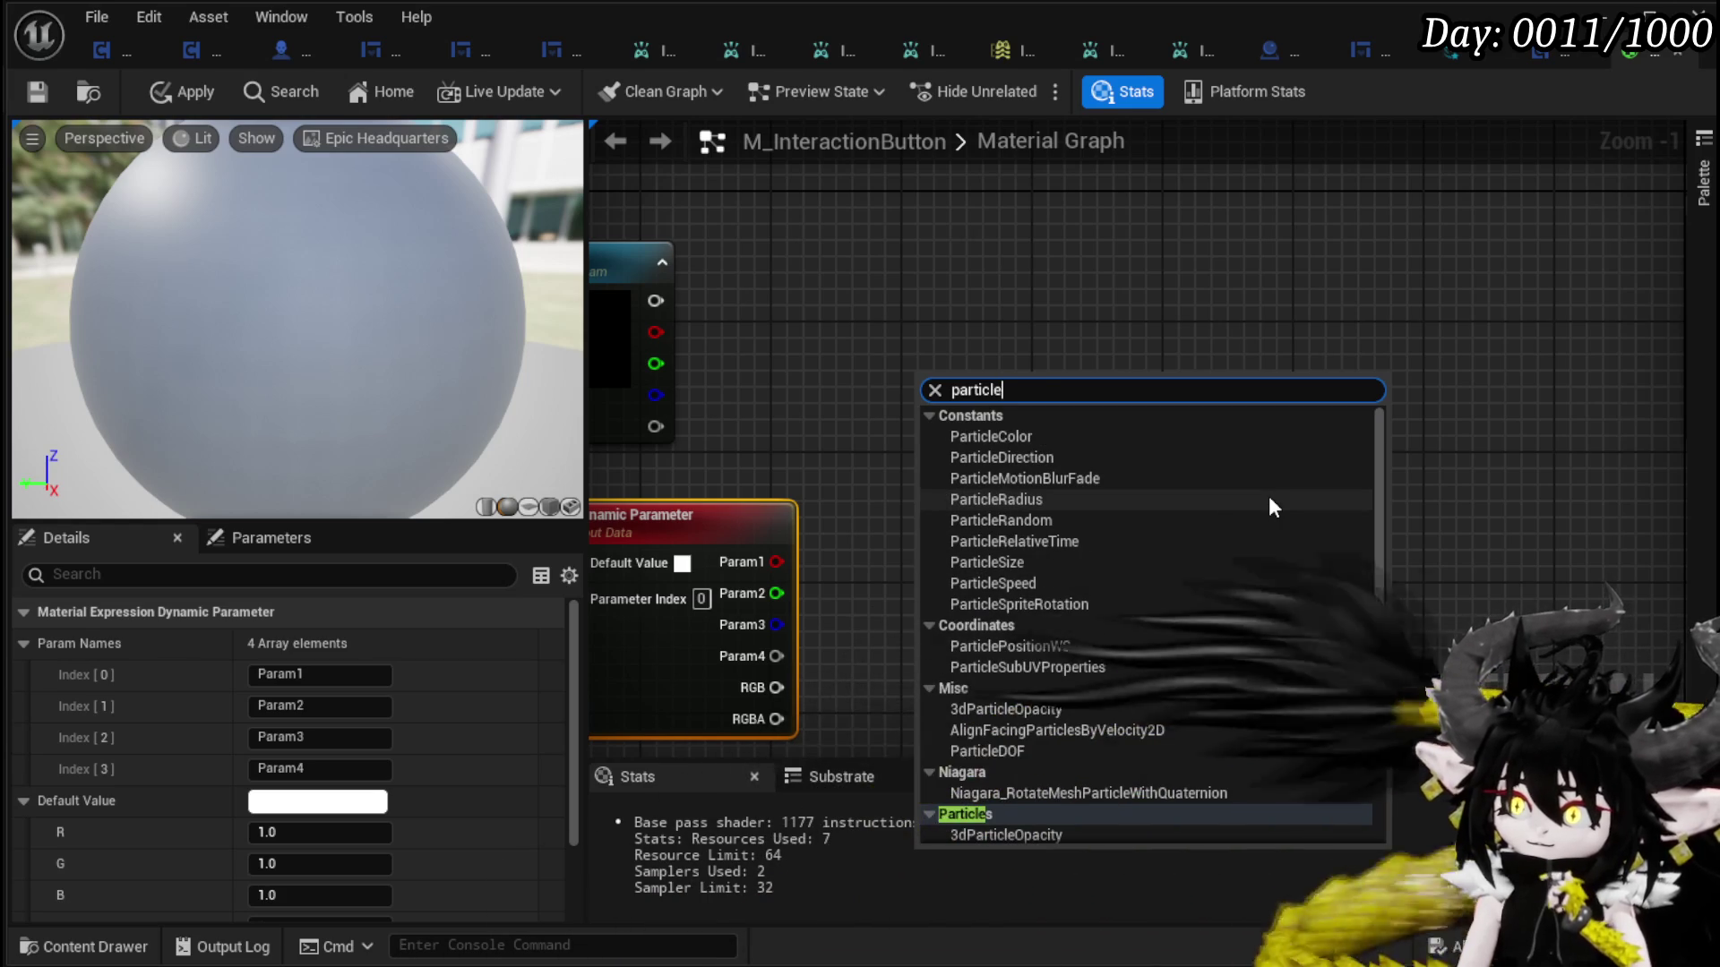
pyautogui.moveTo(813, 376)
pyautogui.mouseDown()
pyautogui.moveTo(909, 469)
pyautogui.moveTo(940, 462)
pyautogui.mouseUp()
pyautogui.rightClick(1022, 419)
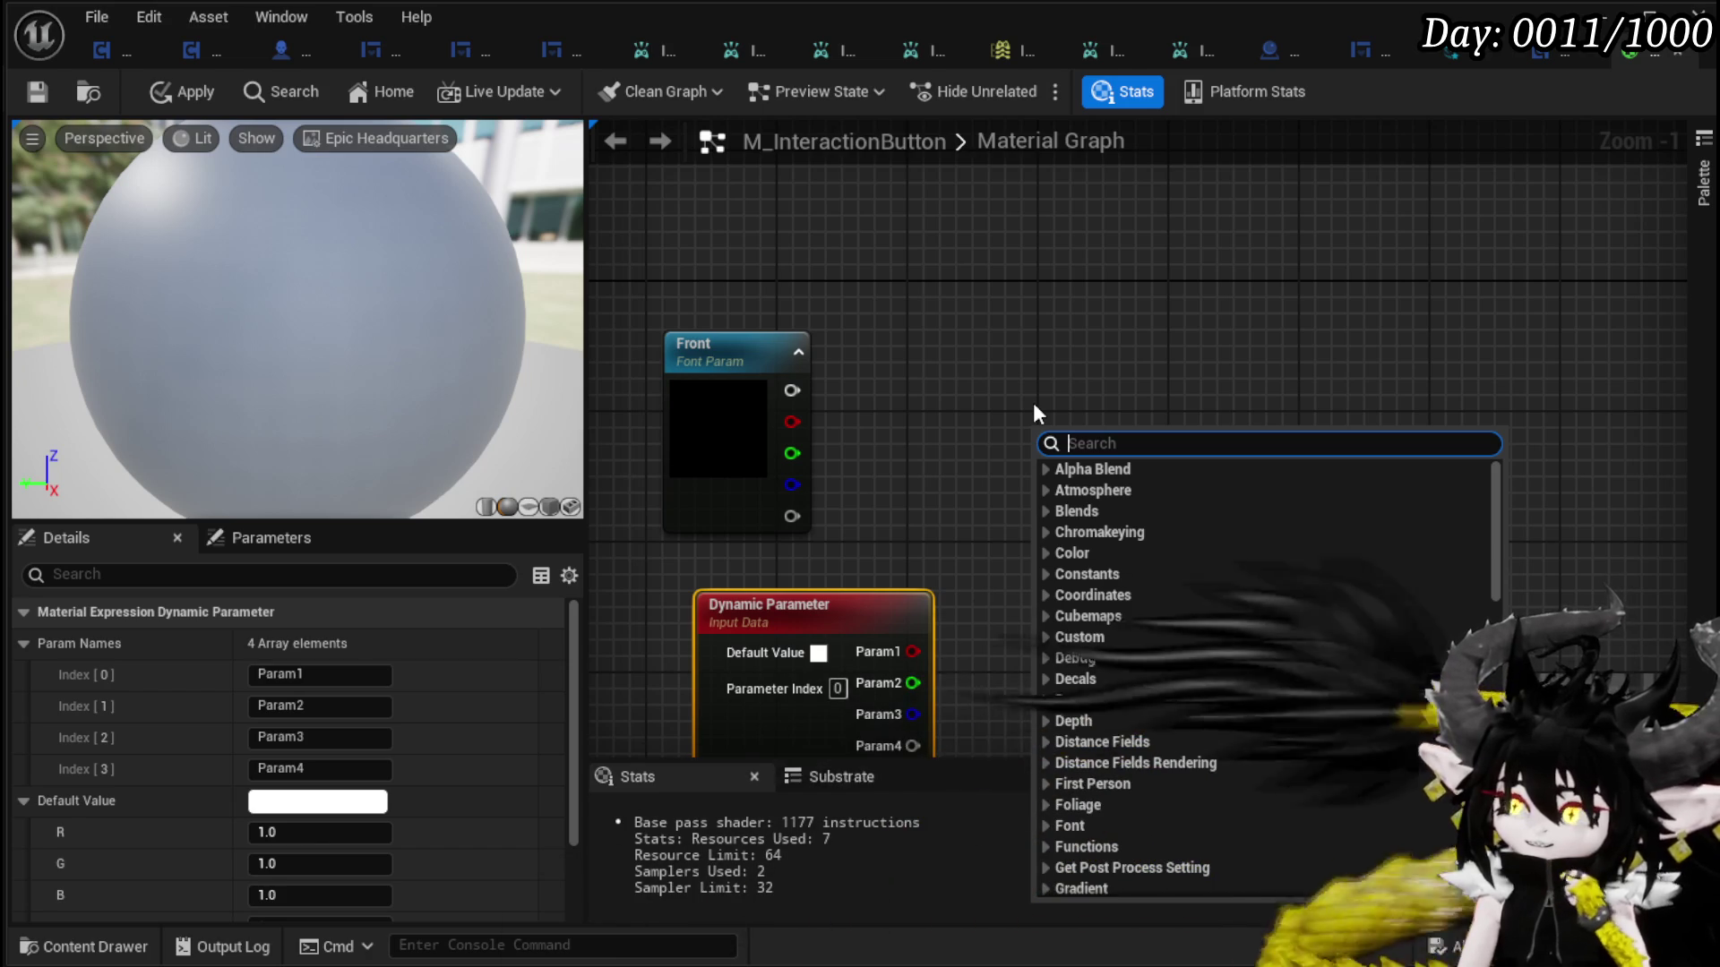
# - Try 'key', then search 'font' to list FontSample nodes, closing without adding one
pyautogui.write('key')
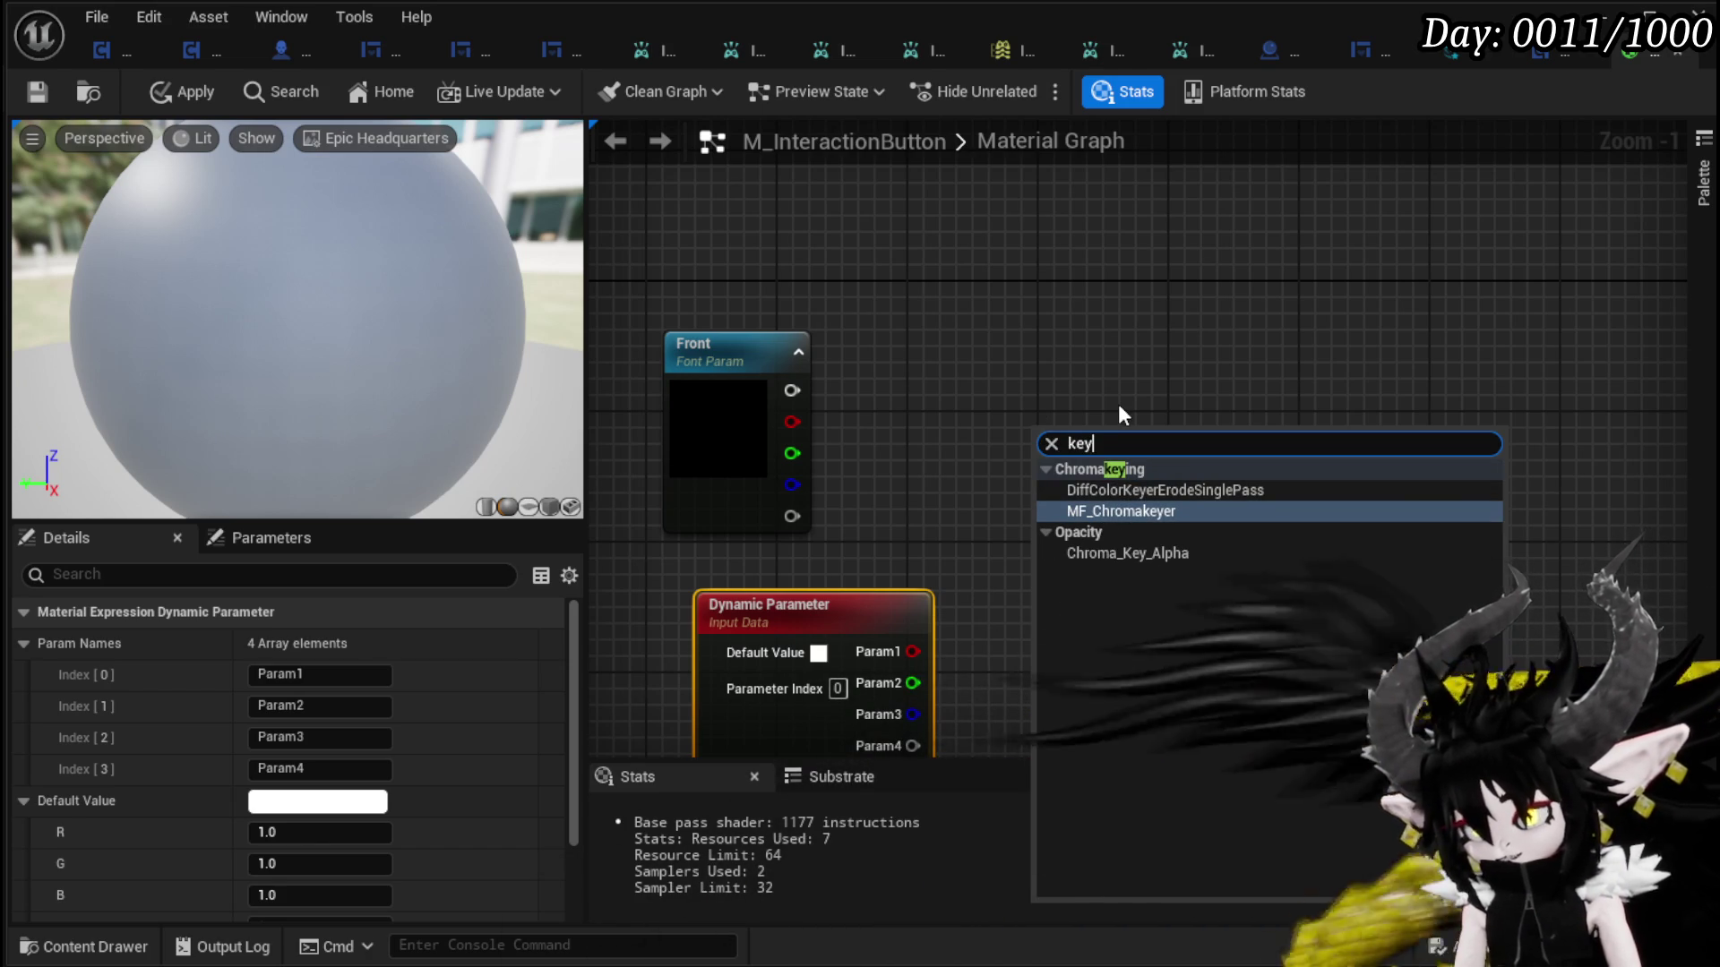
pyautogui.press('BackSpace')
pyautogui.press('BackSpace')
pyautogui.press('BackSpace')
pyautogui.write('font')
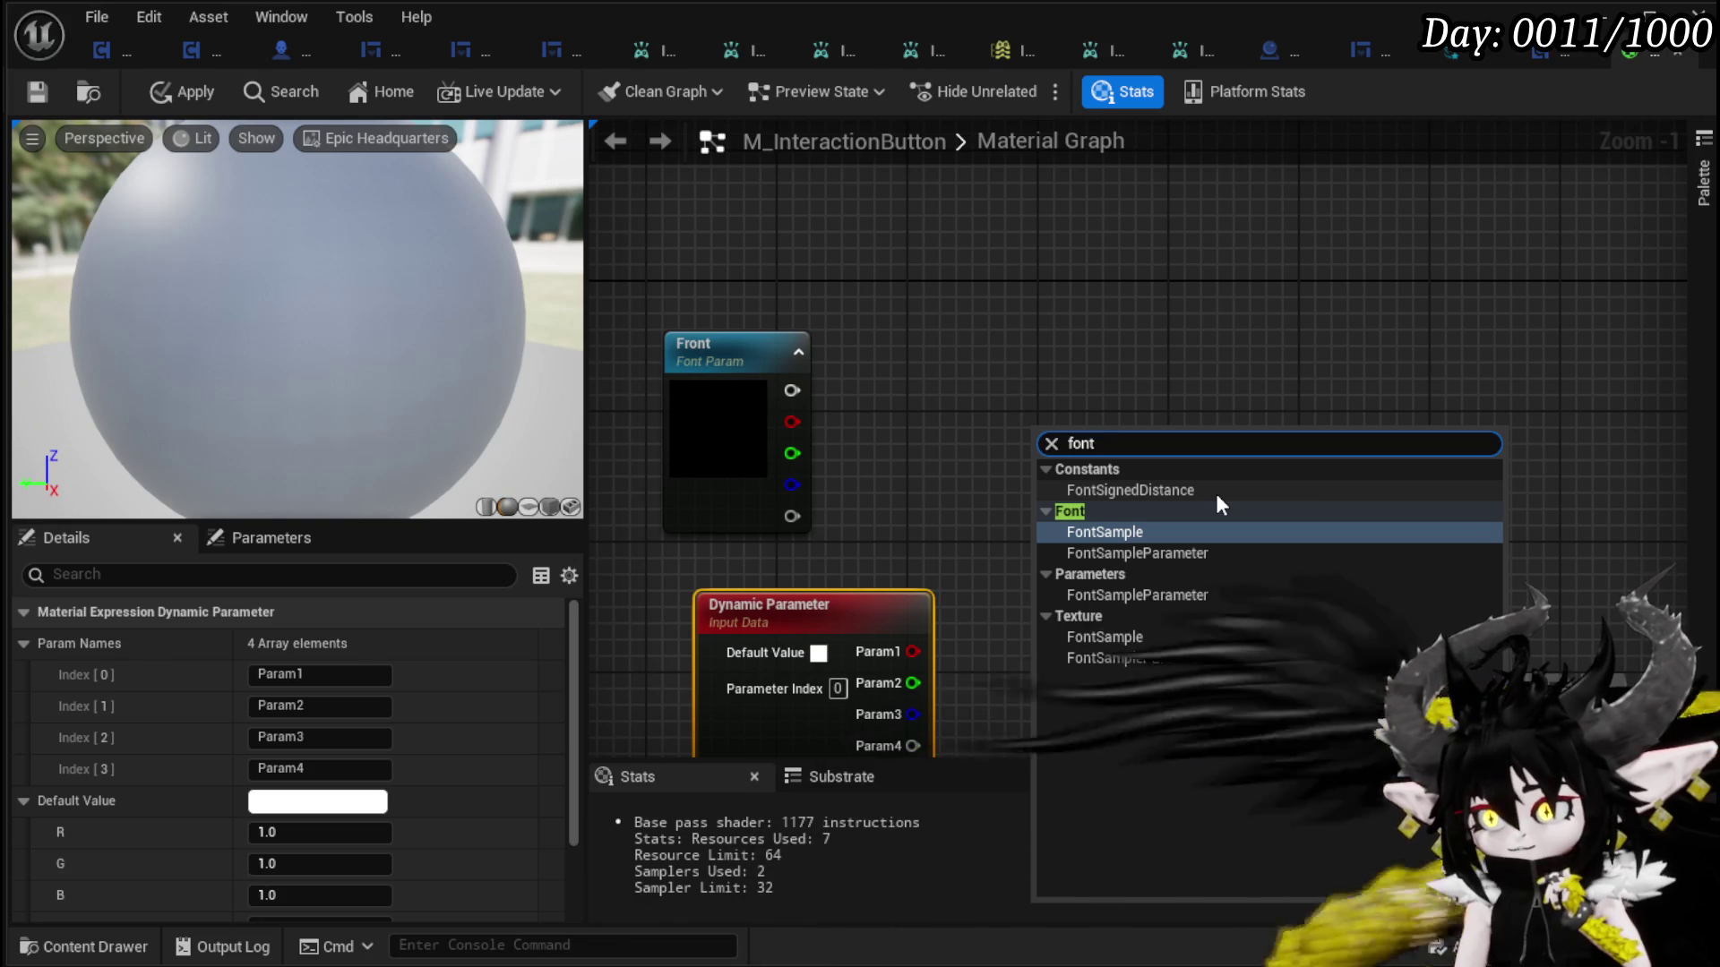
pyautogui.press('Escape')
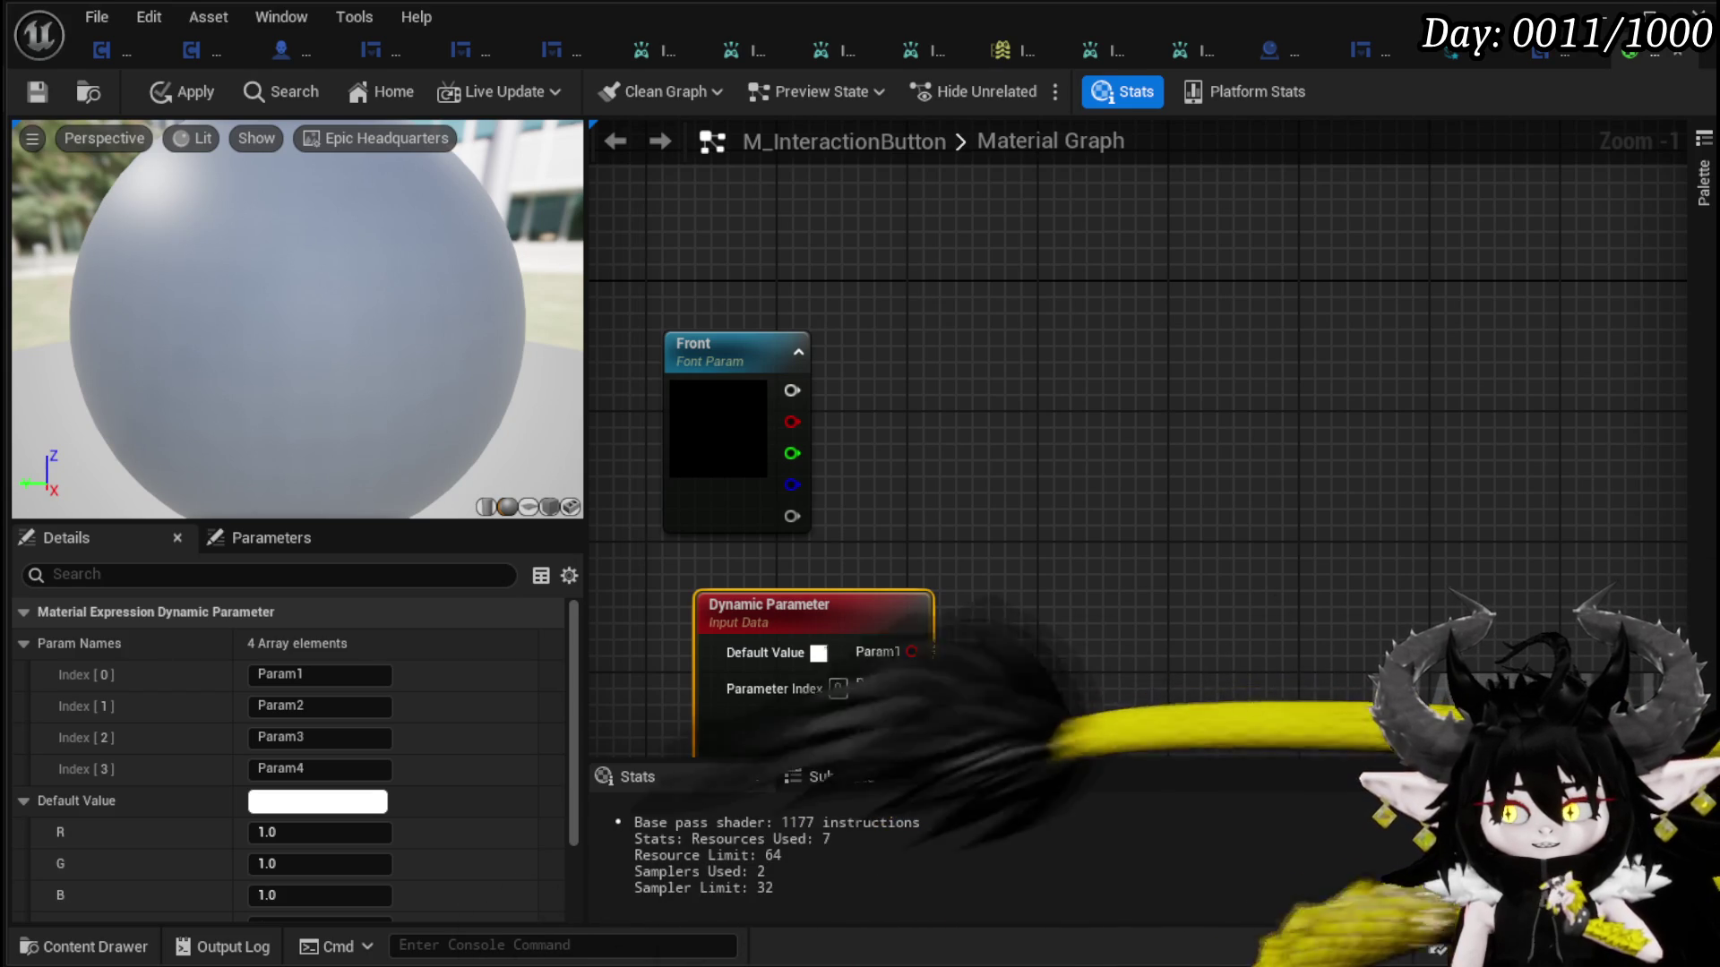
# - Leave the M_InteractionButton material graph, with its Front font and Dynamic Parameter nodes, for the browser
pyautogui.press('Print')
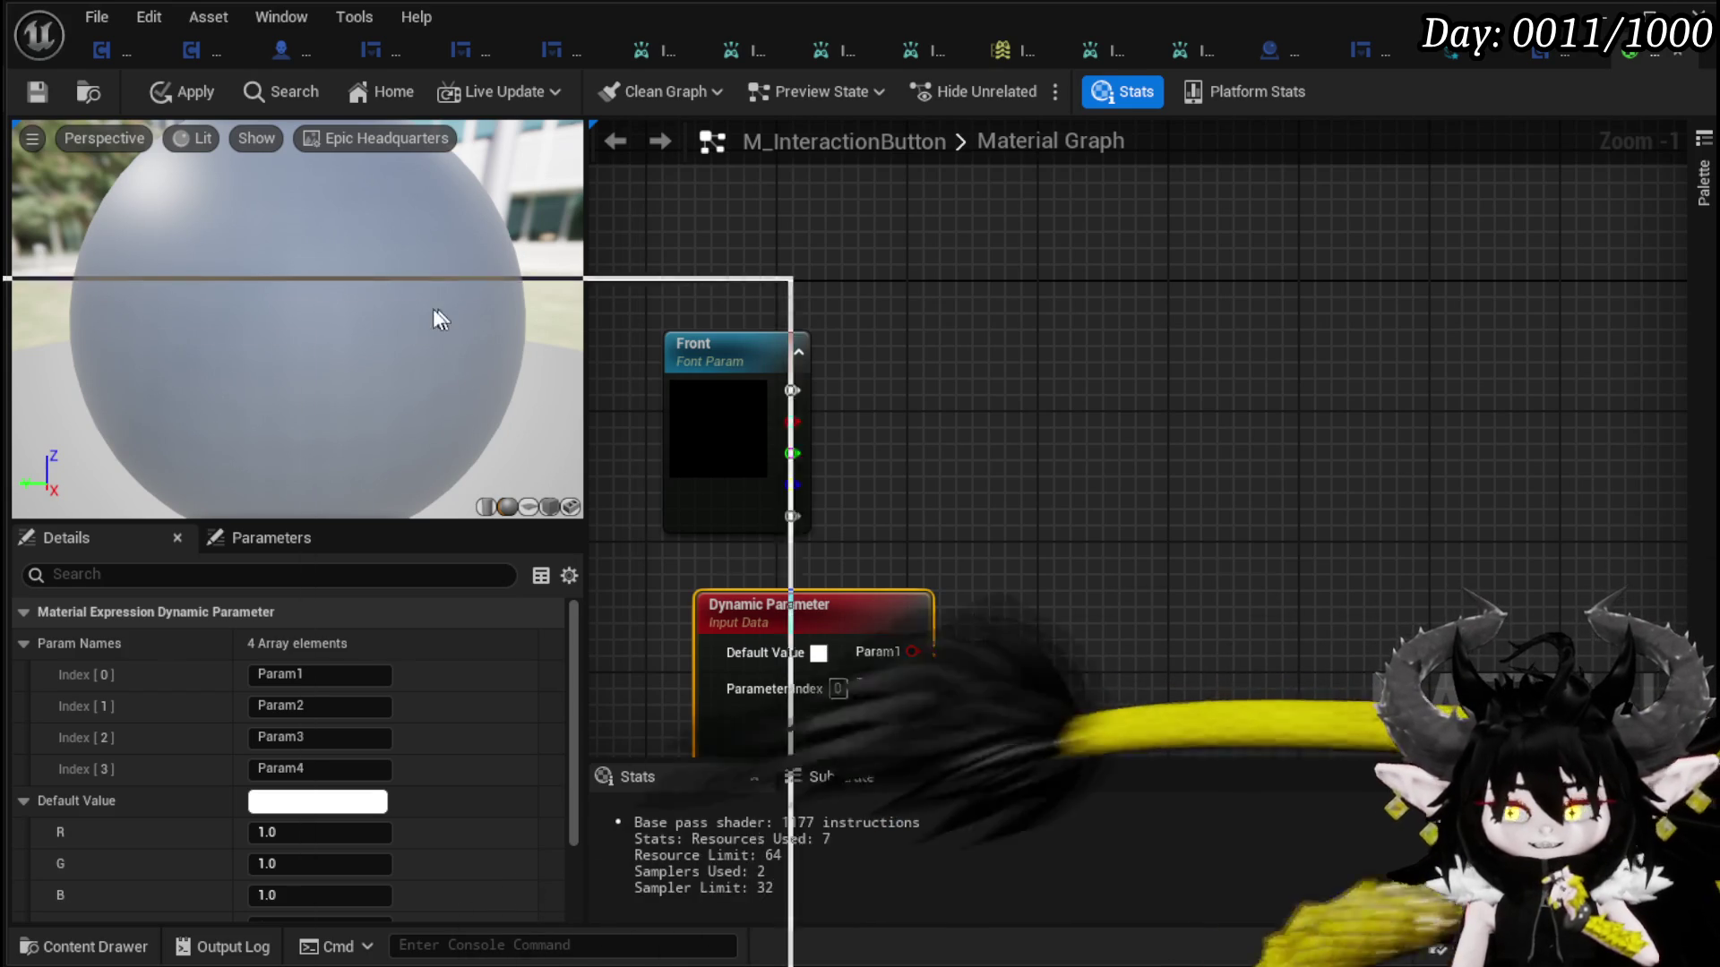
pyautogui.moveTo(833, 45); pyautogui.dragTo(795, 36)
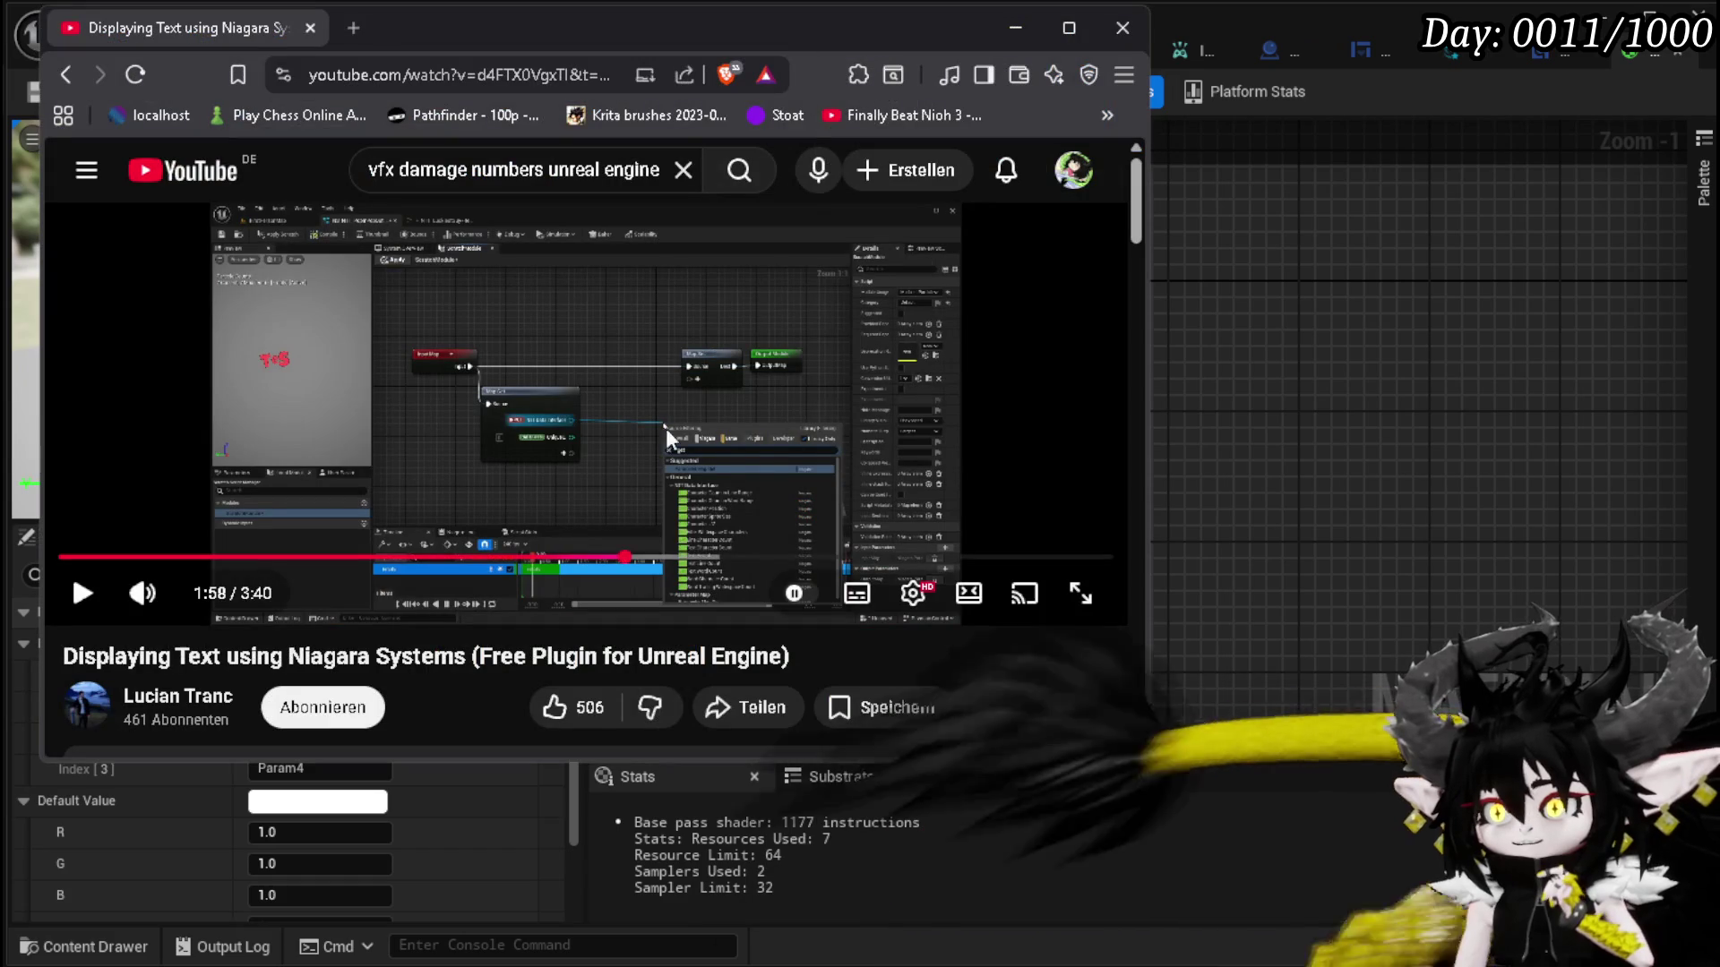
pyautogui.moveTo(486, 761)
pyautogui.mouseDown()
pyautogui.moveTo(482, 892)
pyautogui.moveTo(499, 932)
pyautogui.mouseUp()
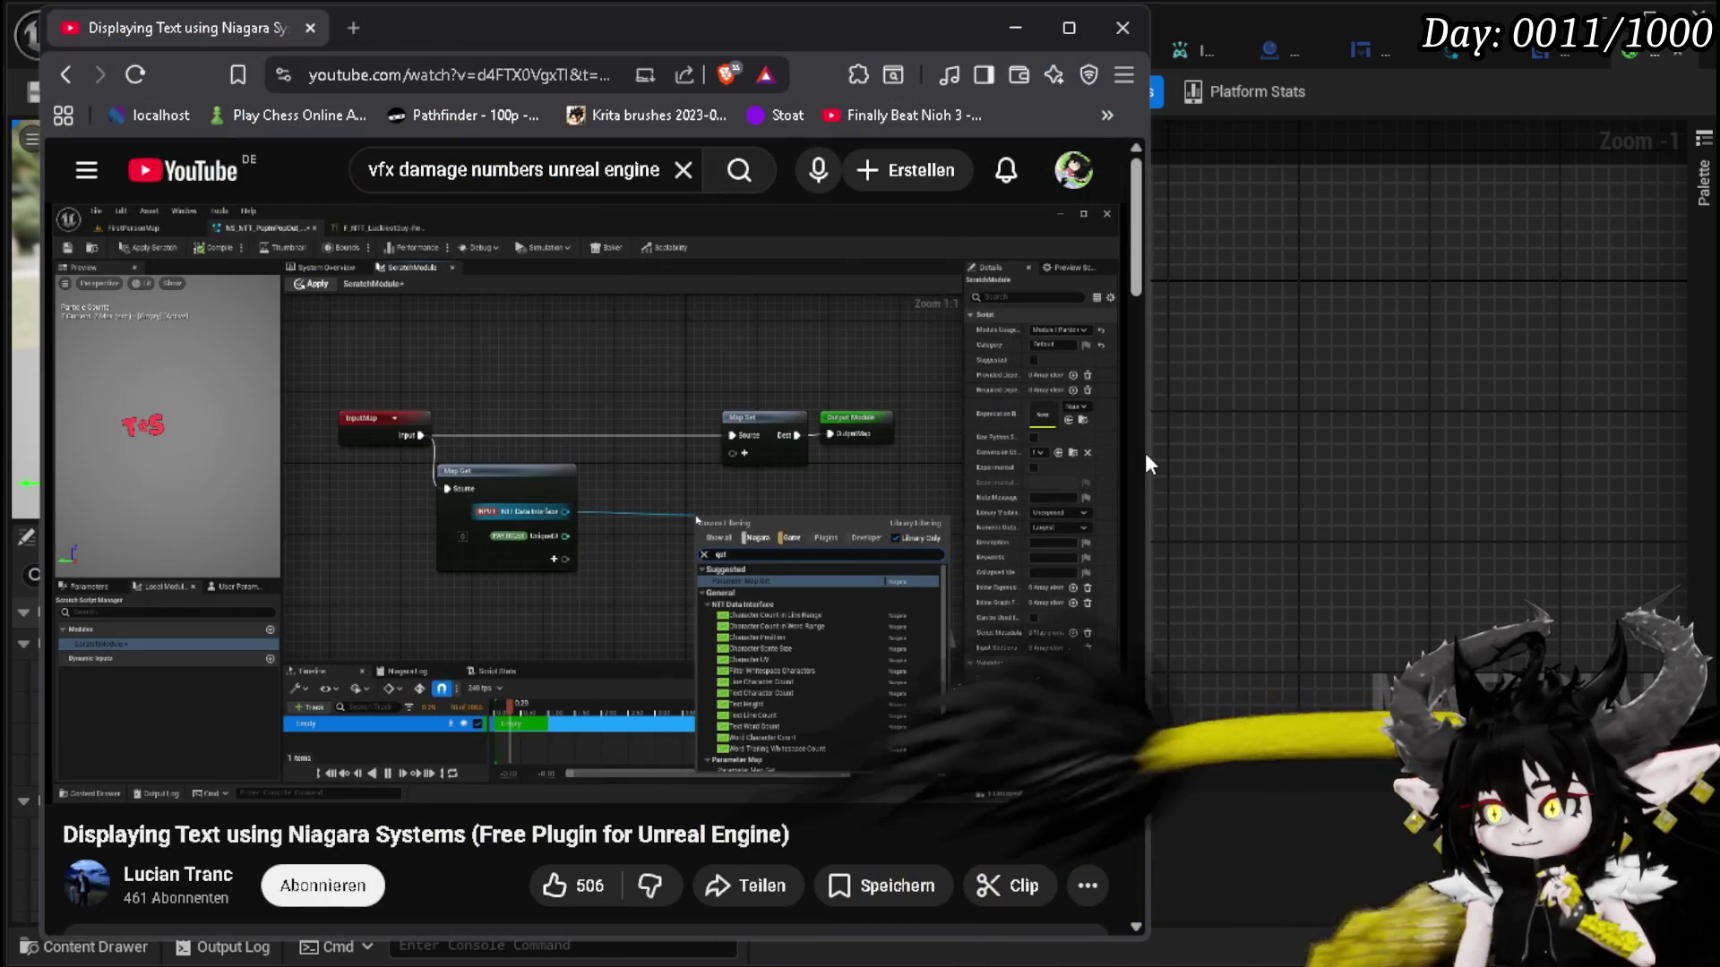
pyautogui.moveTo(1148, 455); pyautogui.dragTo(1287, 458)
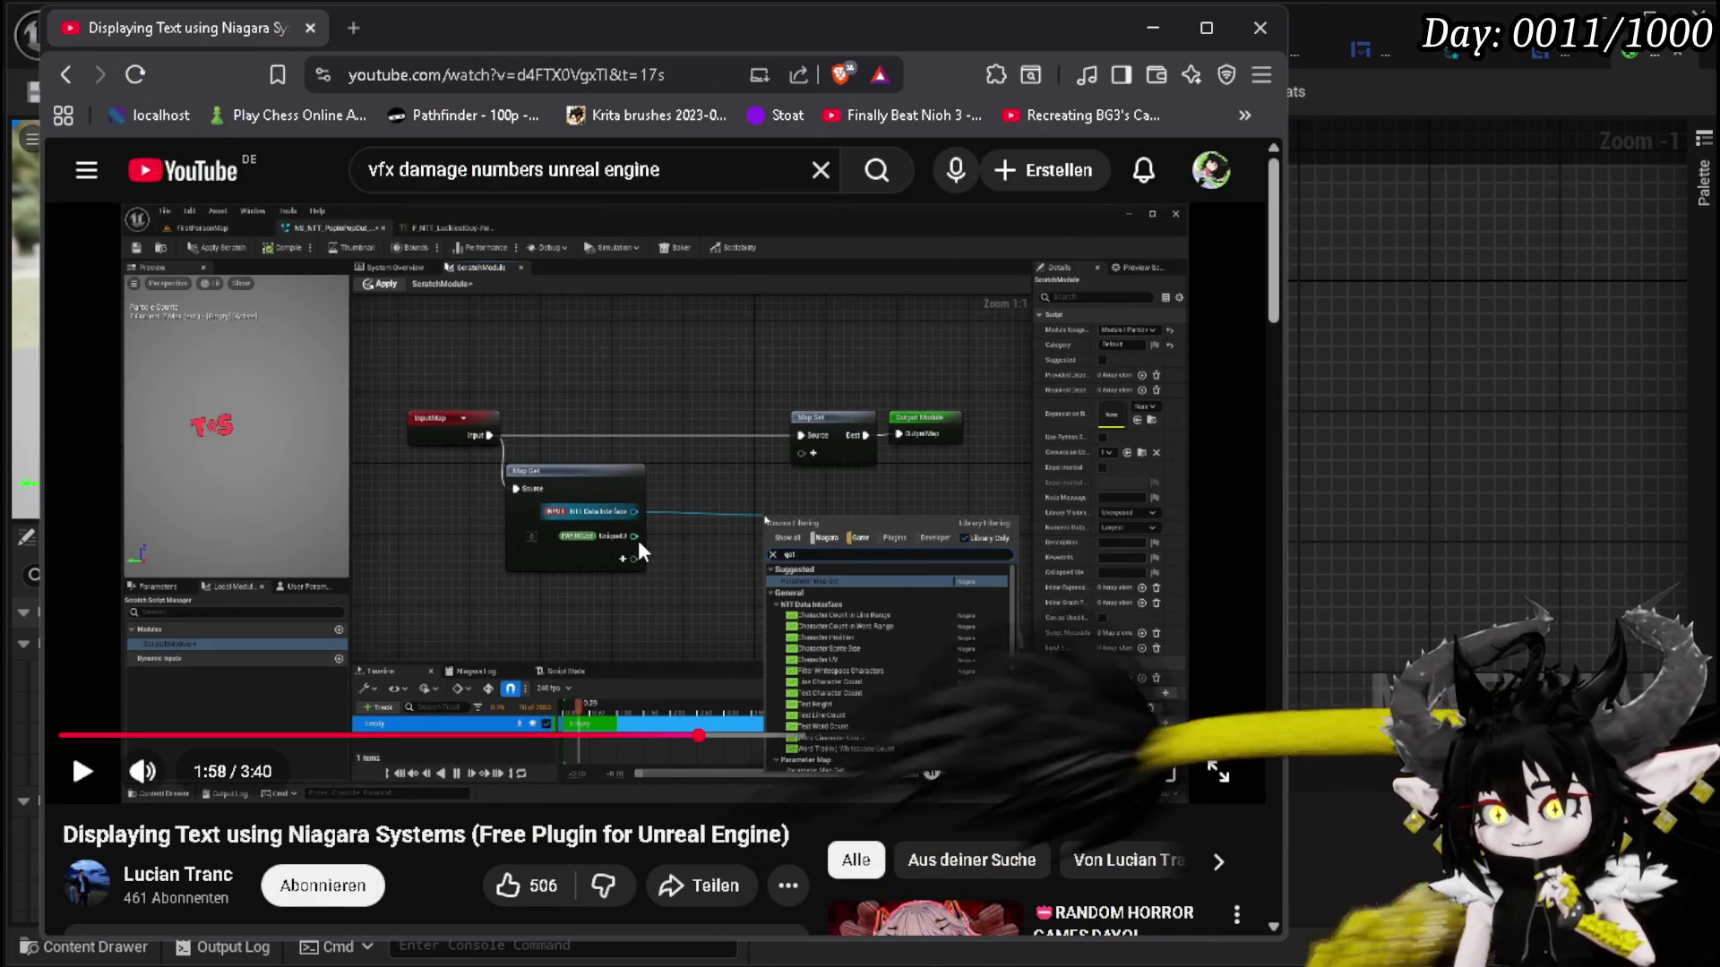
pyautogui.click(638, 540)
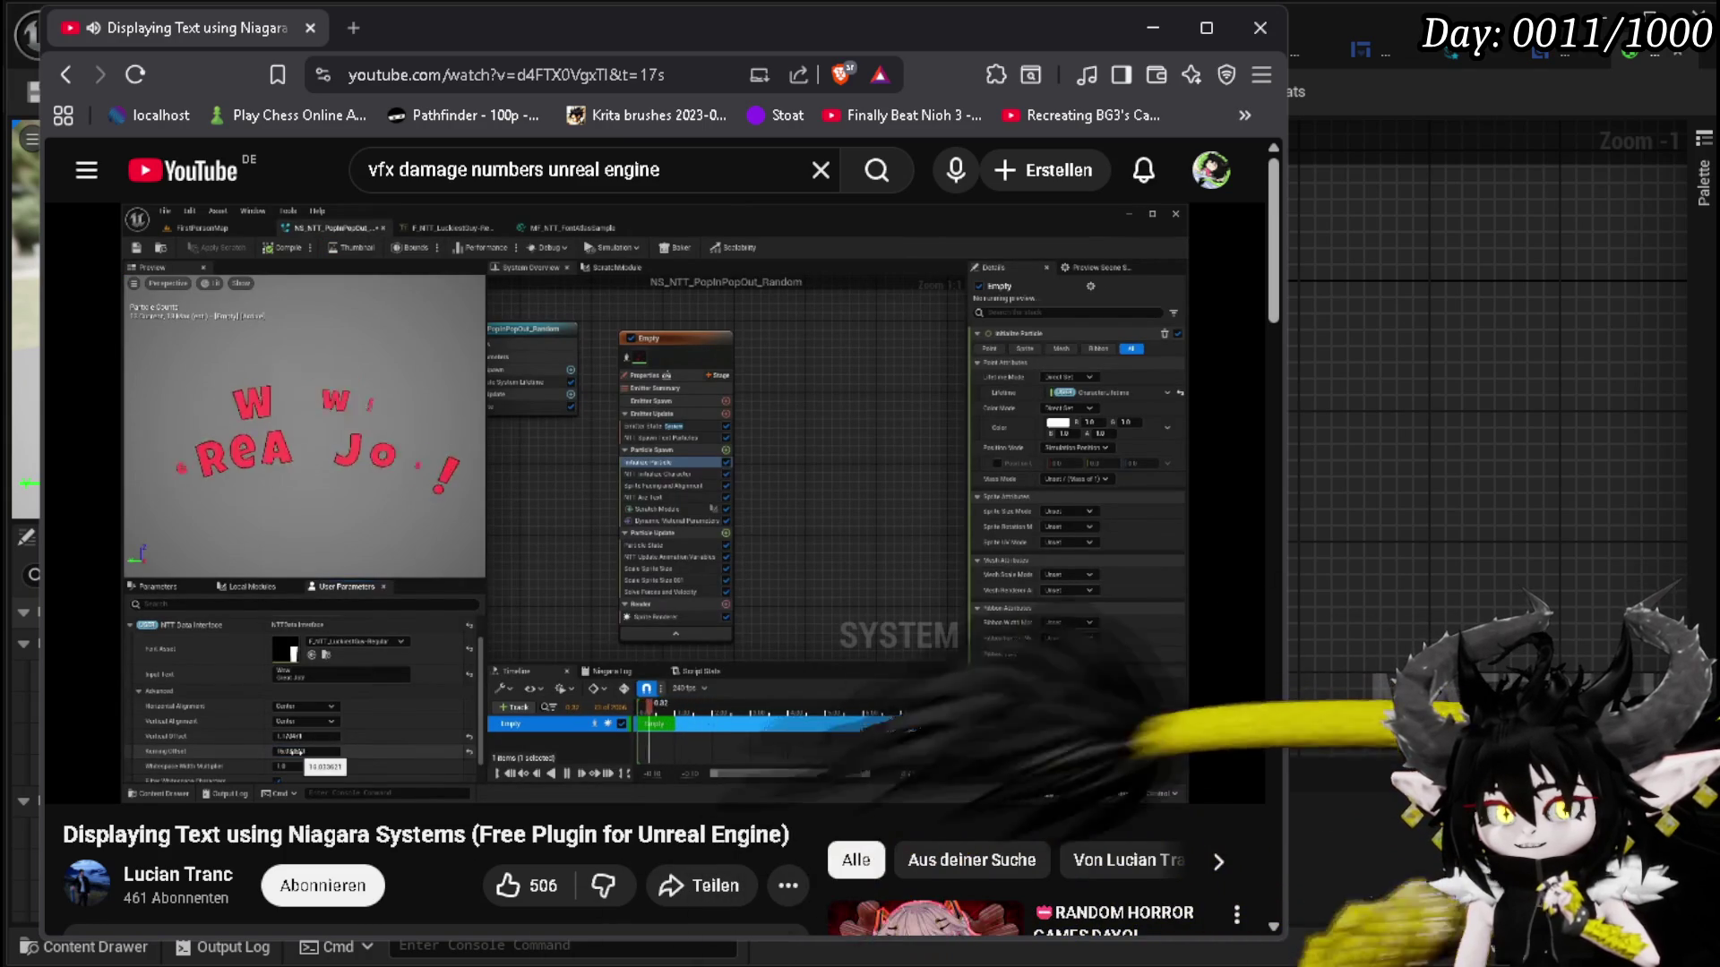
pyautogui.moveTo(804, 589)
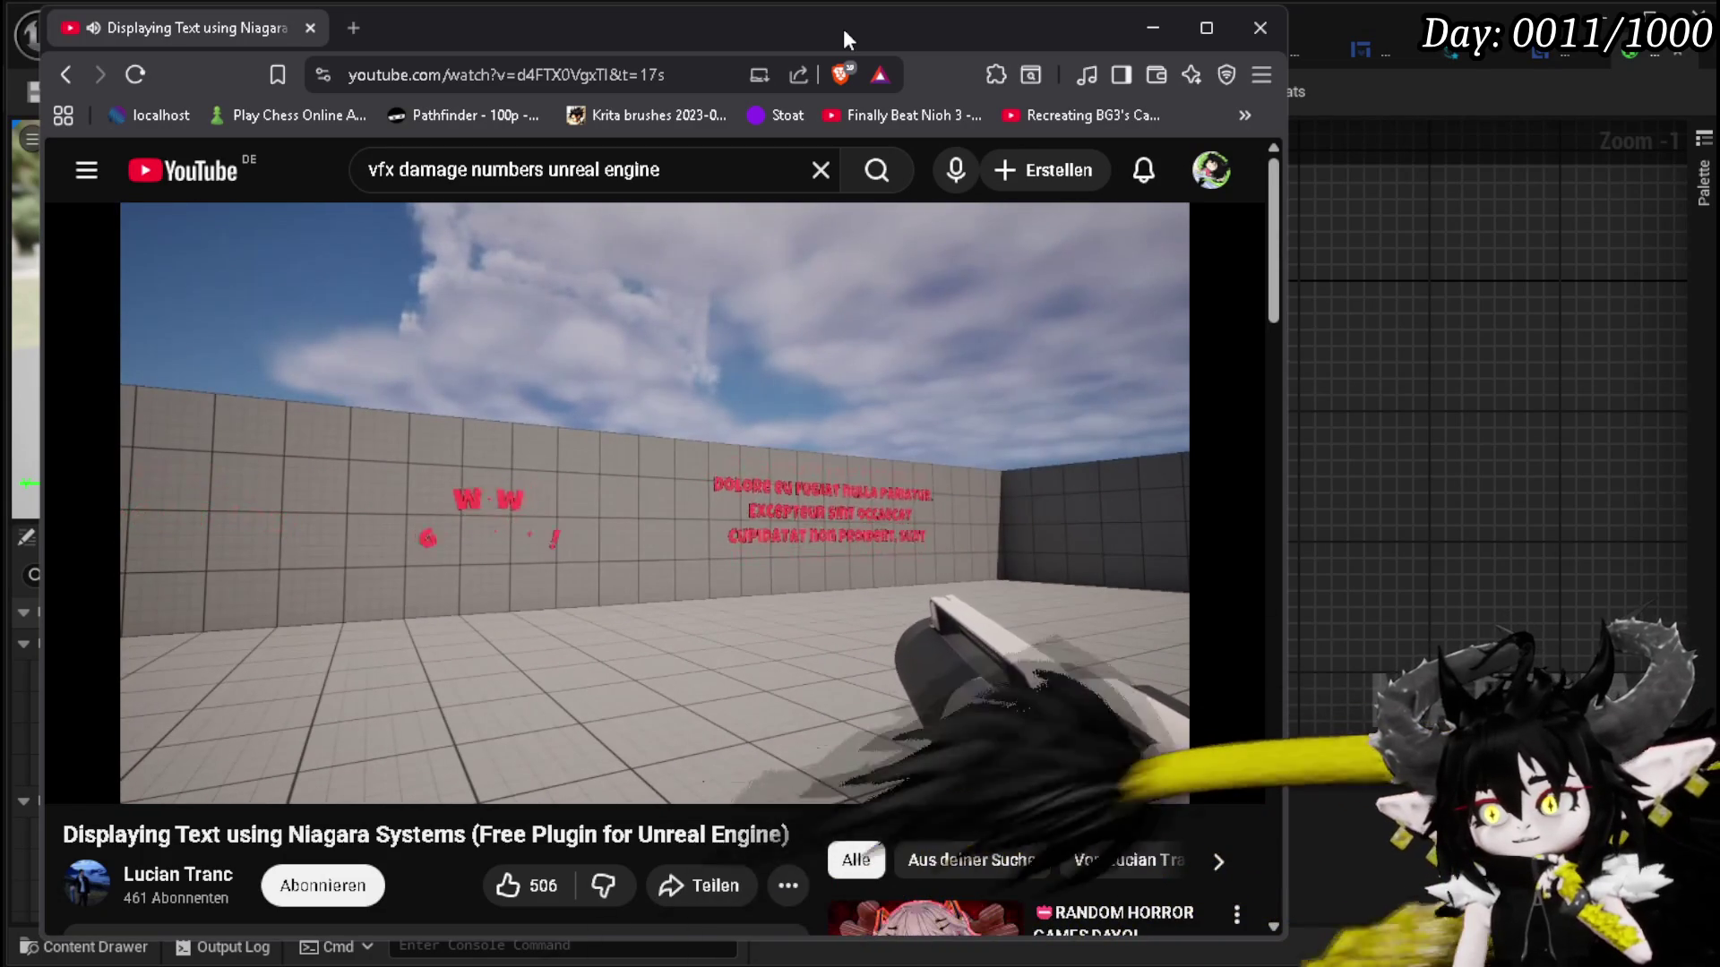
# - Pause the tutorial at its NiagaraTextToolkit GitHub page section and return to the material editor
pyautogui.press('9')
pyautogui.click(658, 351)
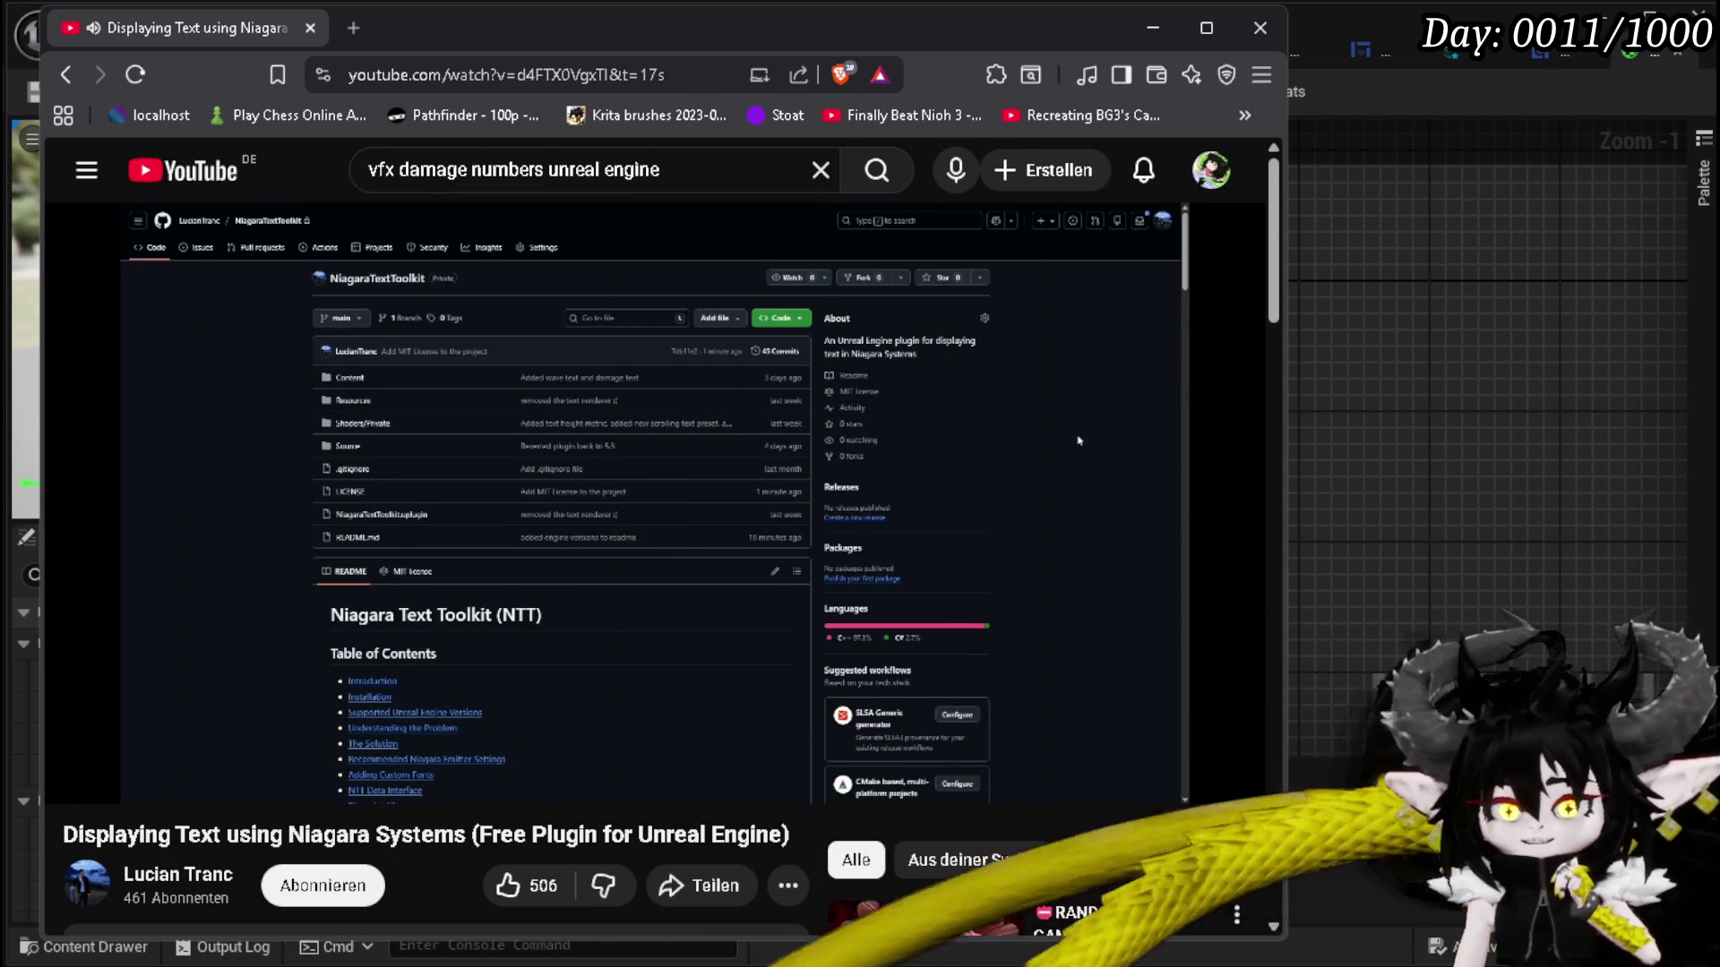
pyautogui.hotkey('alt', 'Tab')
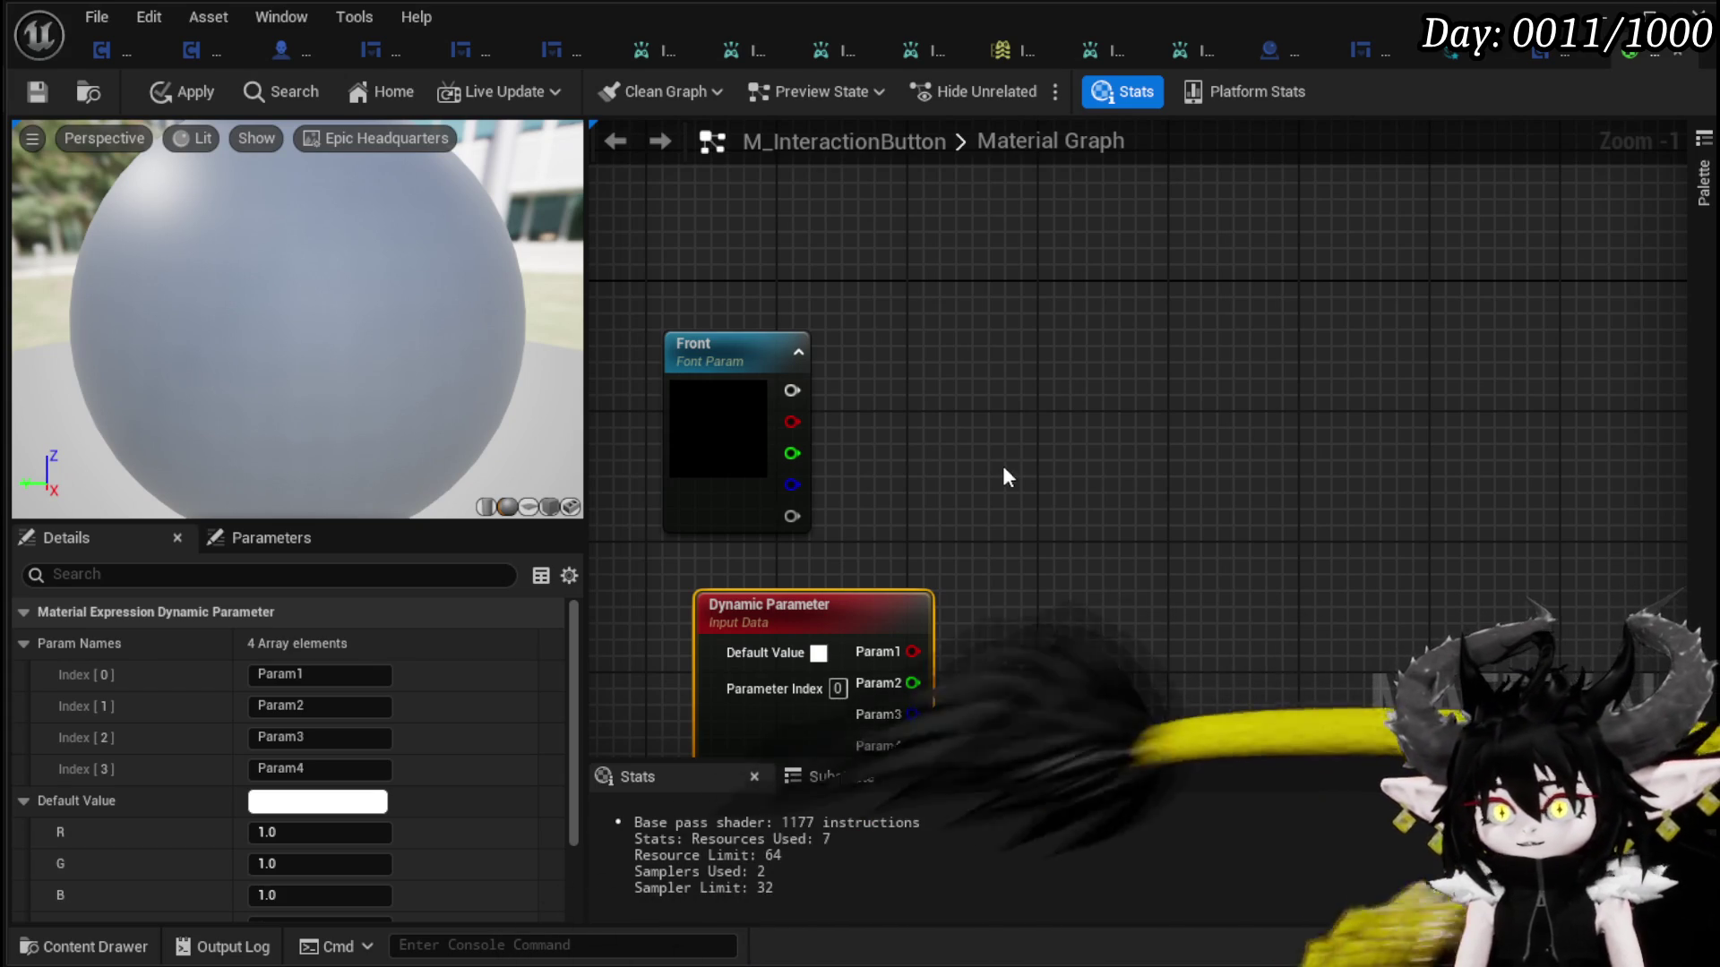
# - Delete the Front font parameter node and move the Dynamic Parameter node up and right
pyautogui.scroll(-2, 1013, 467)
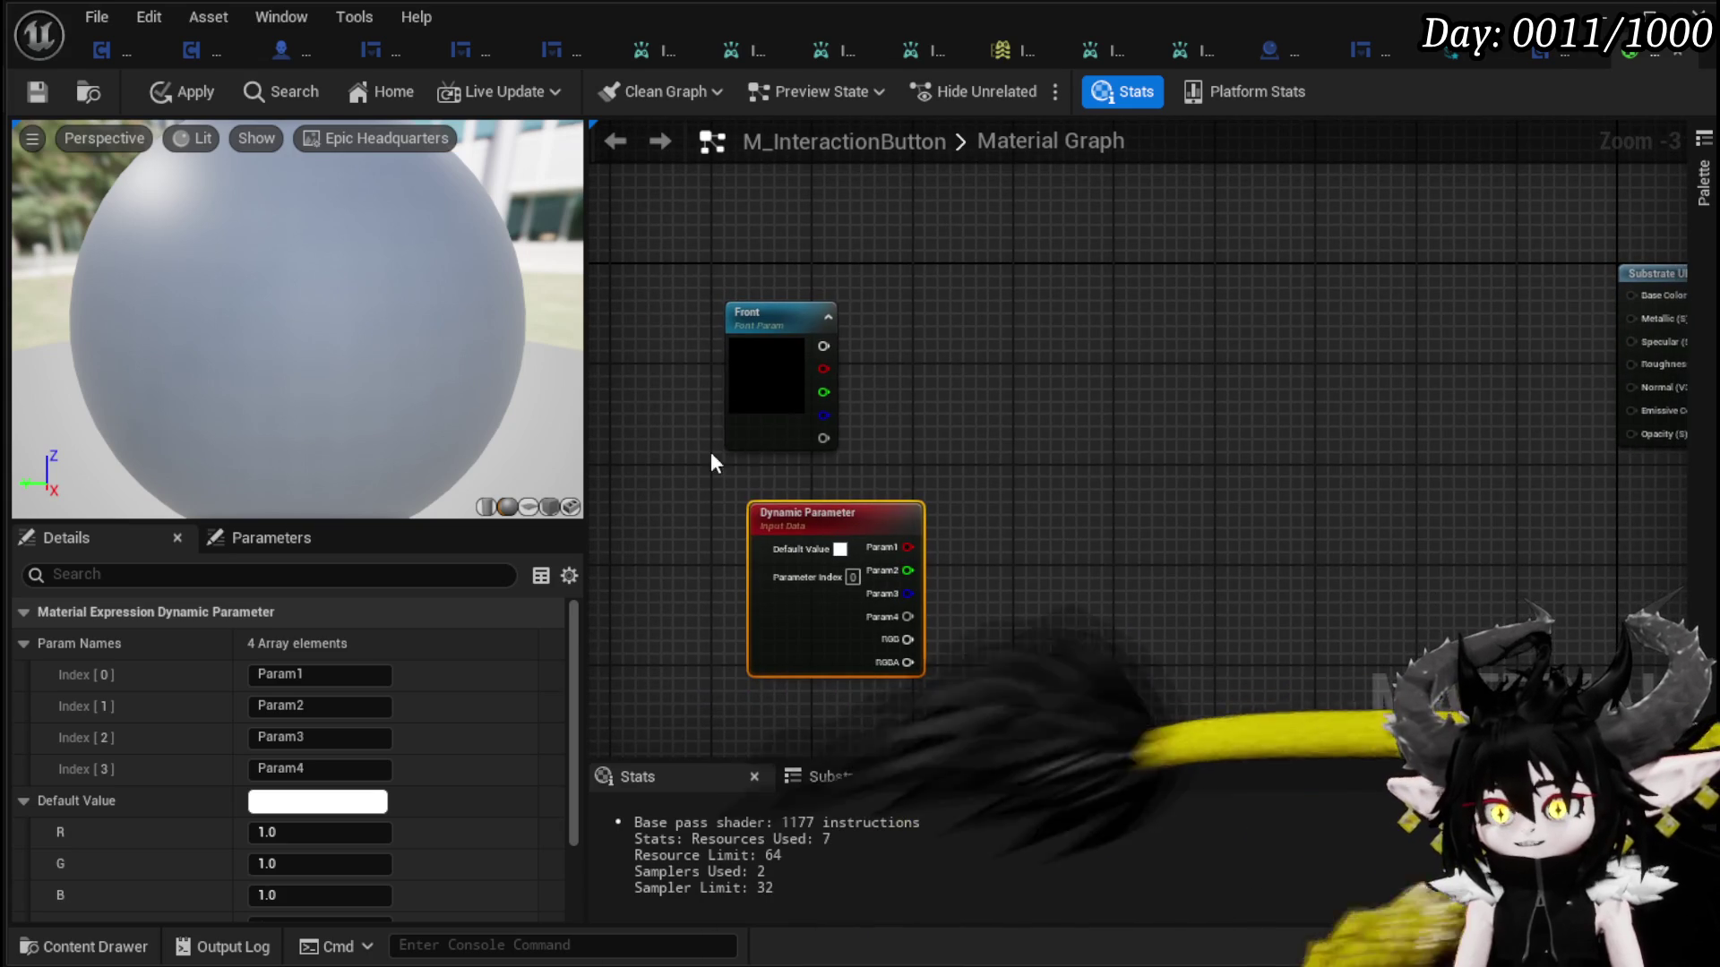
pyautogui.press('Delete')
pyautogui.moveTo(711, 452)
pyautogui.mouseDown()
pyautogui.moveTo(1089, 324)
pyautogui.moveTo(887, 341)
pyautogui.mouseUp()
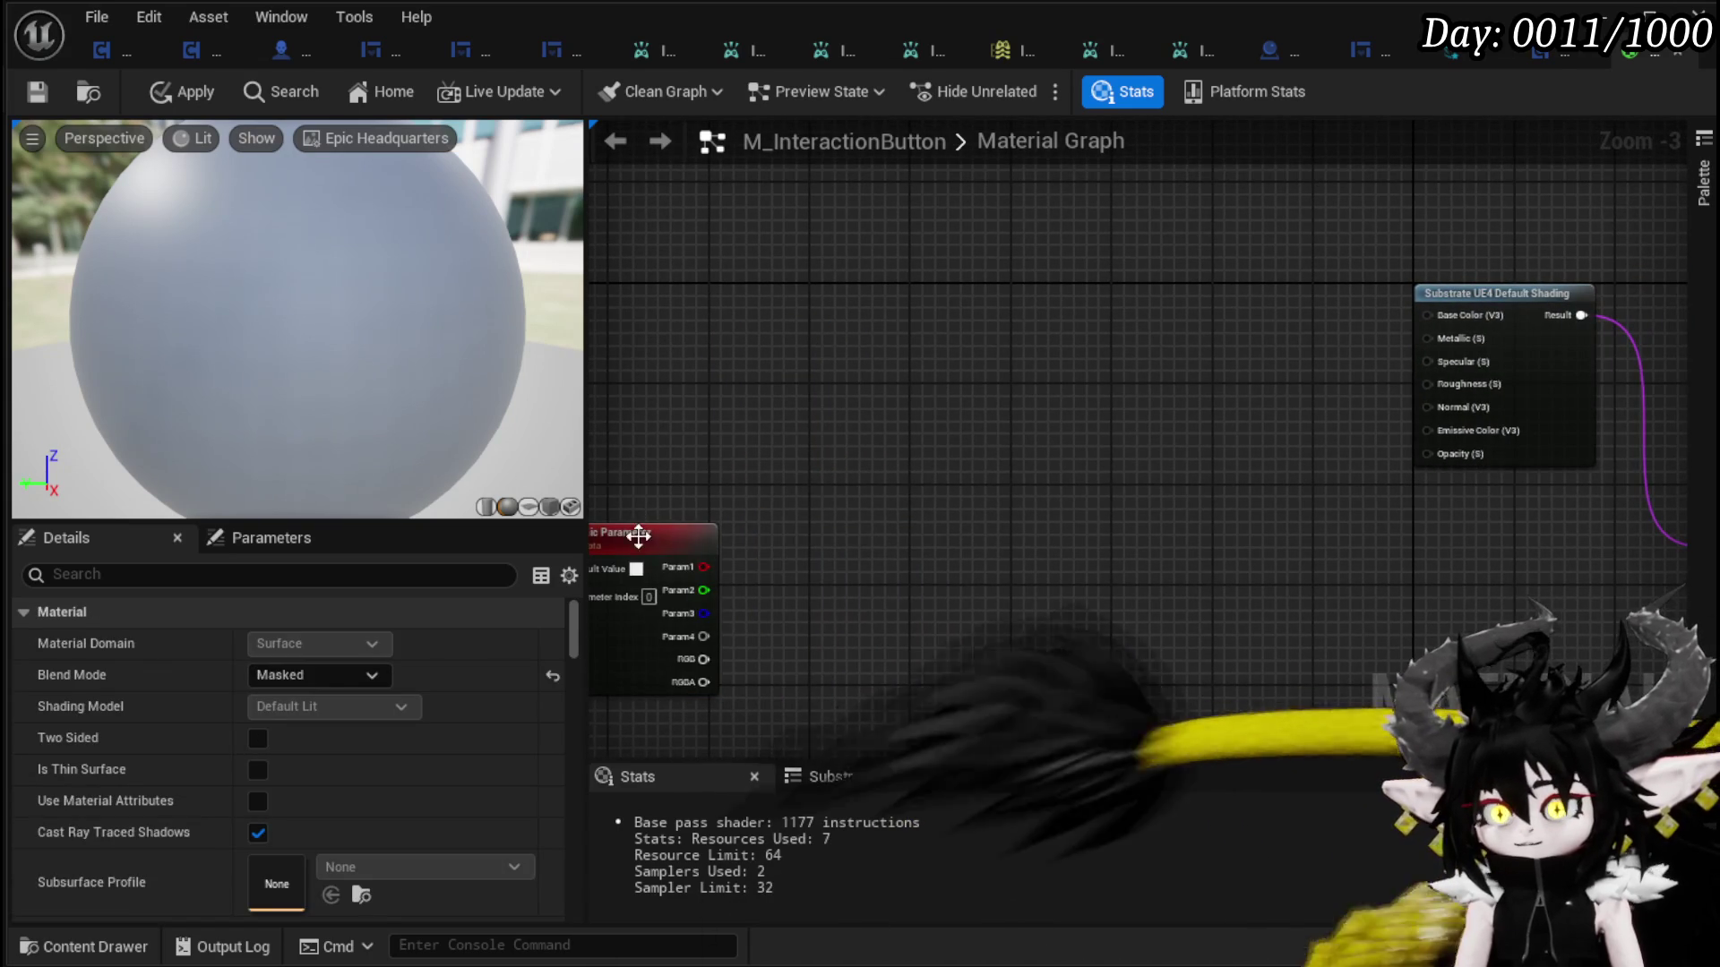
pyautogui.moveTo(641, 521); pyautogui.dragTo(1093, 332)
pyautogui.click(927, 246)
# - Save the M_InteractionButton material, then switch to the BPC_MC_Interaction event graph
pyautogui.moveTo(927, 246); pyautogui.dragTo(610, 233)
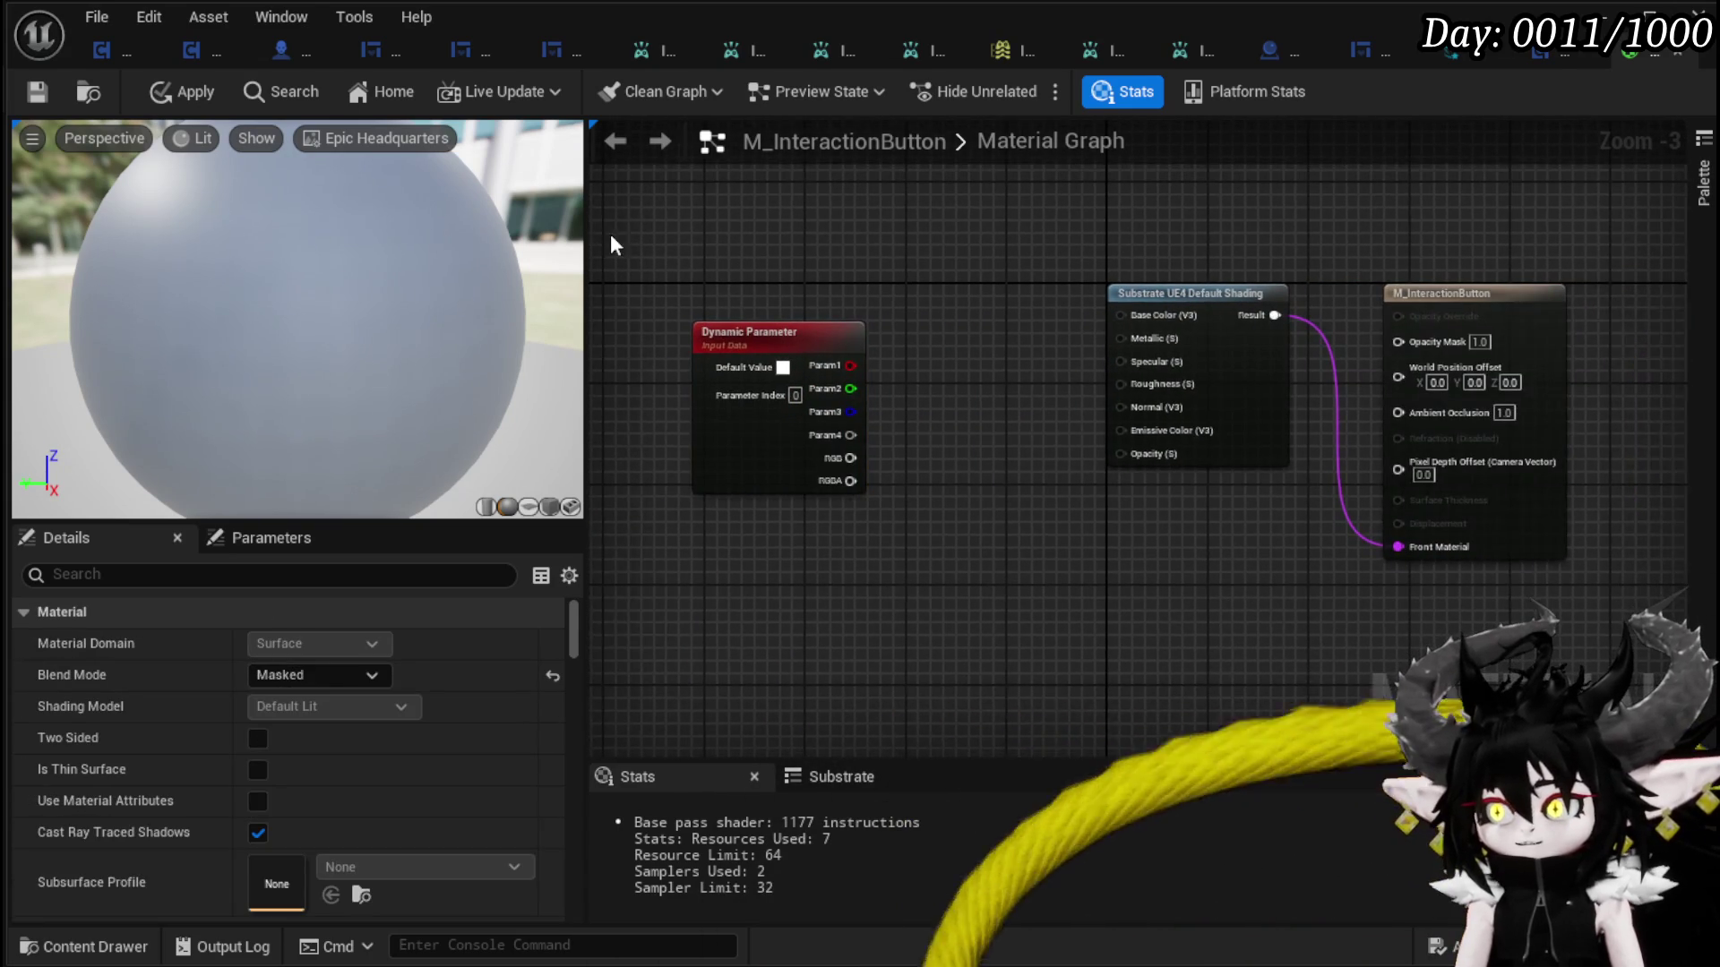
pyautogui.click(49, 91)
pyautogui.moveTo(1115, 278); pyautogui.dragTo(1195, 575)
pyautogui.click(981, 510)
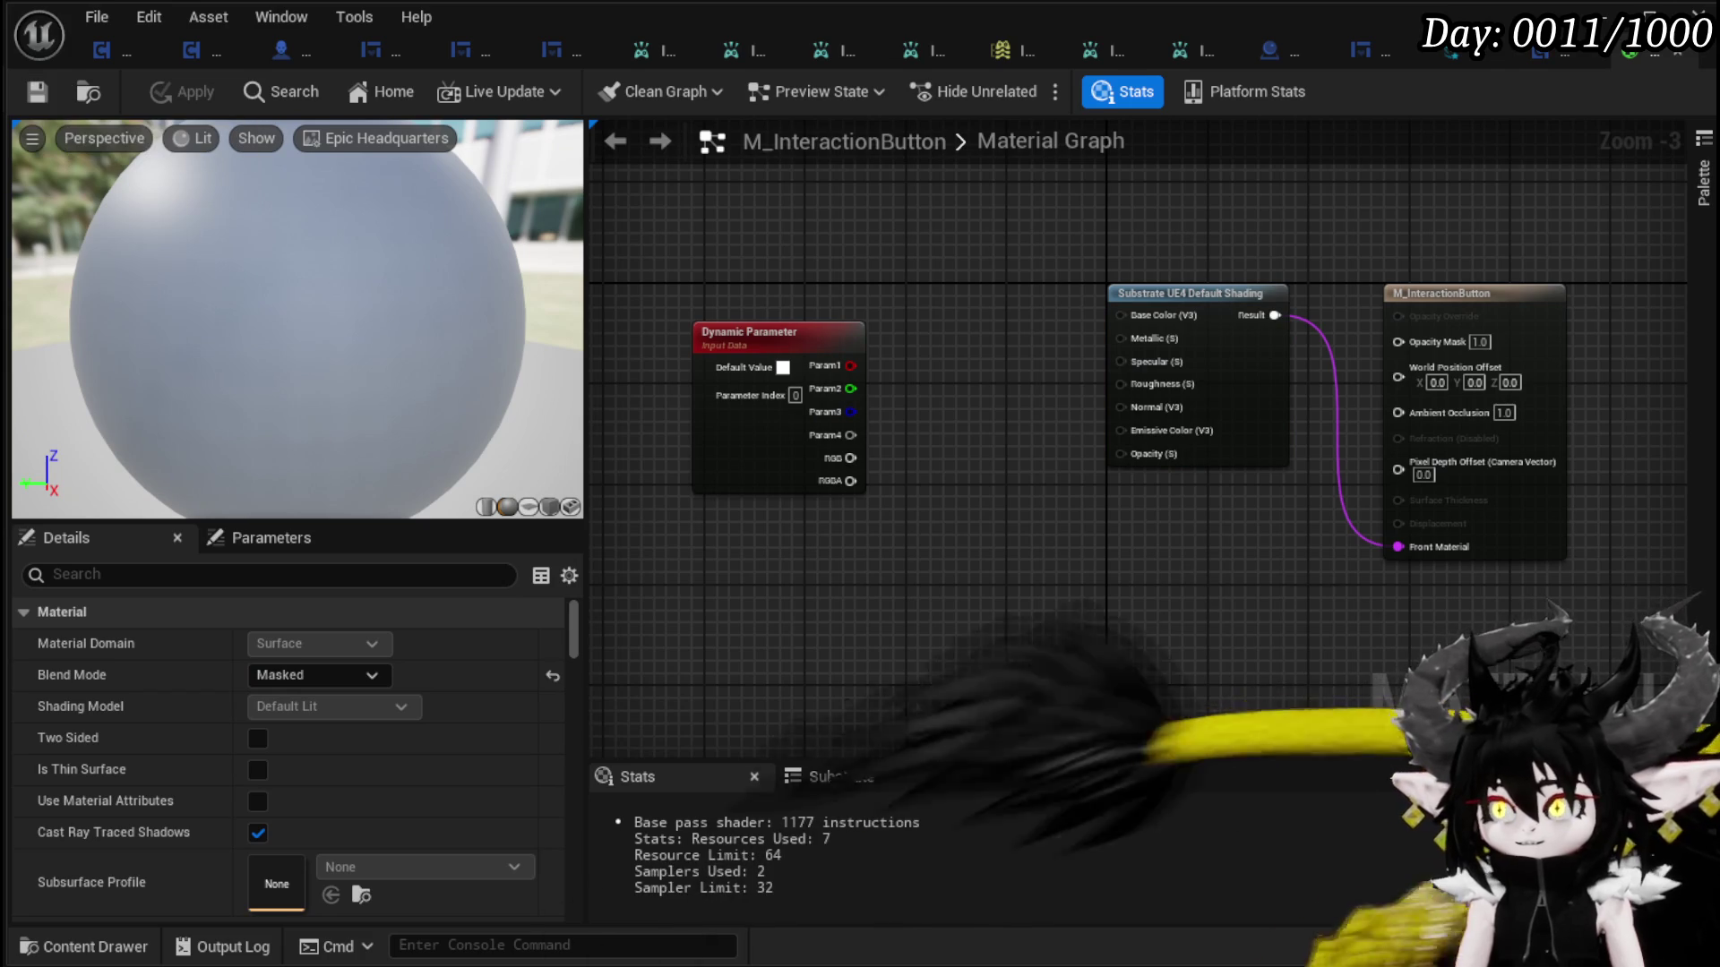
pyautogui.click(1688, 56)
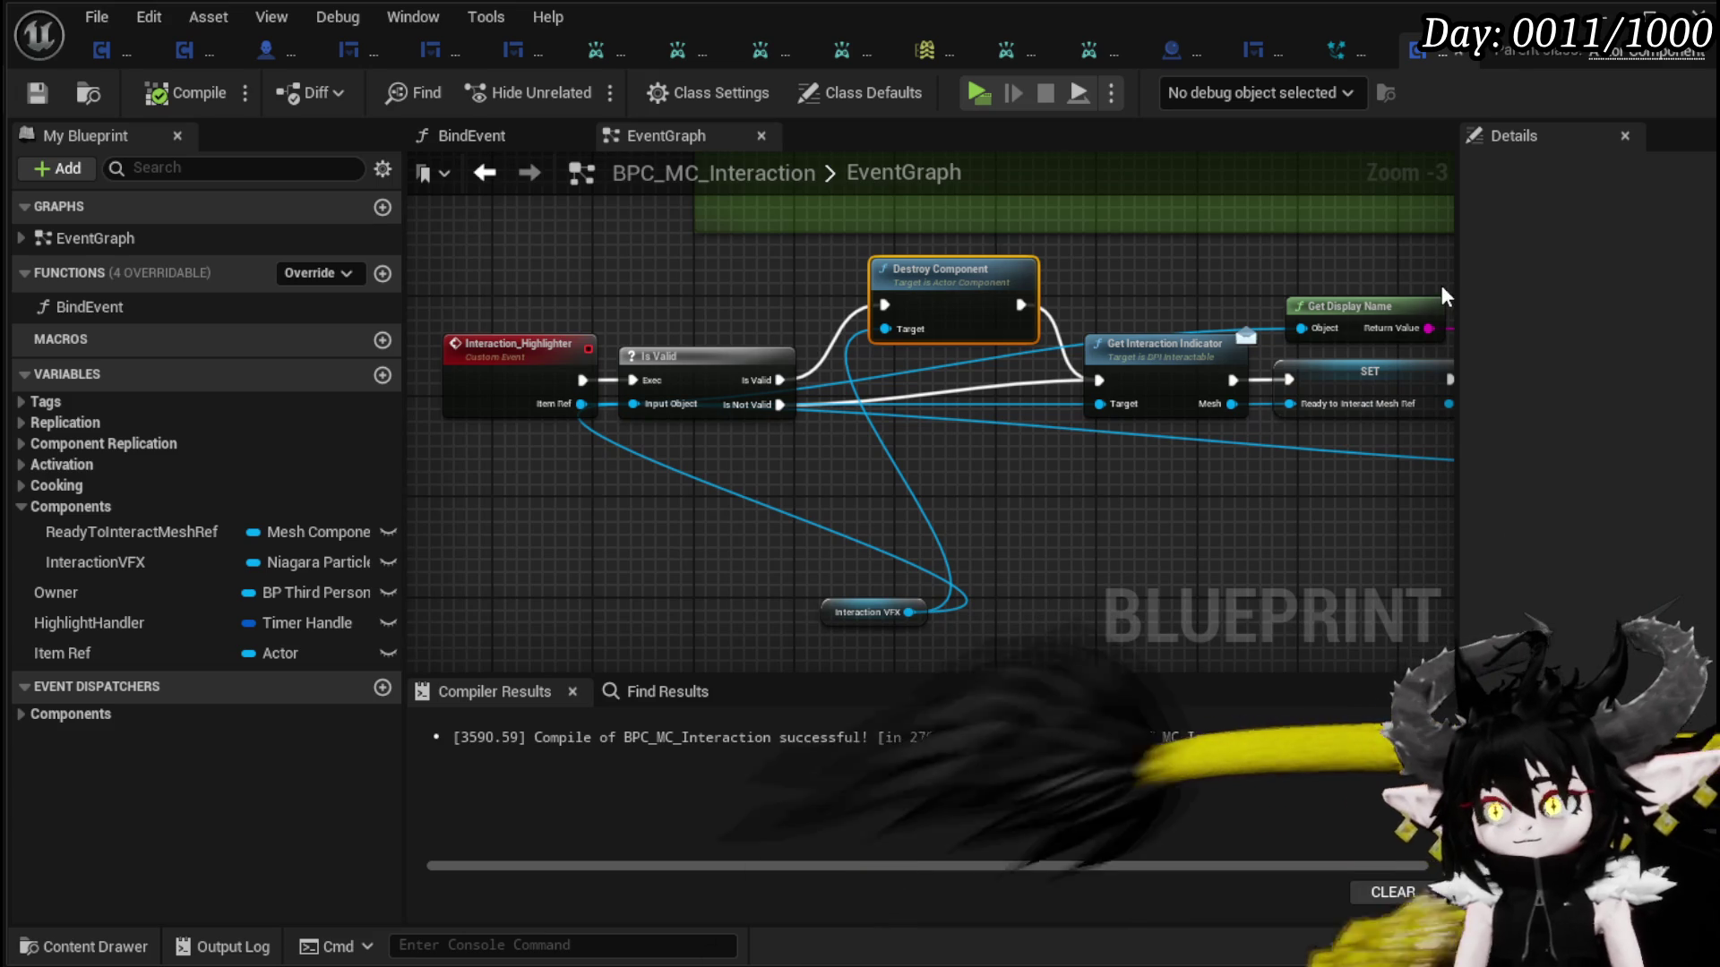
# - Review the Spawn System at Location nodes and close the first three asset editor tabs
pyautogui.moveTo(1190, 283); pyautogui.dragTo(749, 276)
pyautogui.scroll(-1, 1056, 265)
pyautogui.moveTo(1056, 265)
pyautogui.mouseDown()
pyautogui.moveTo(701, 279)
pyautogui.moveTo(1197, 288)
pyautogui.mouseUp()
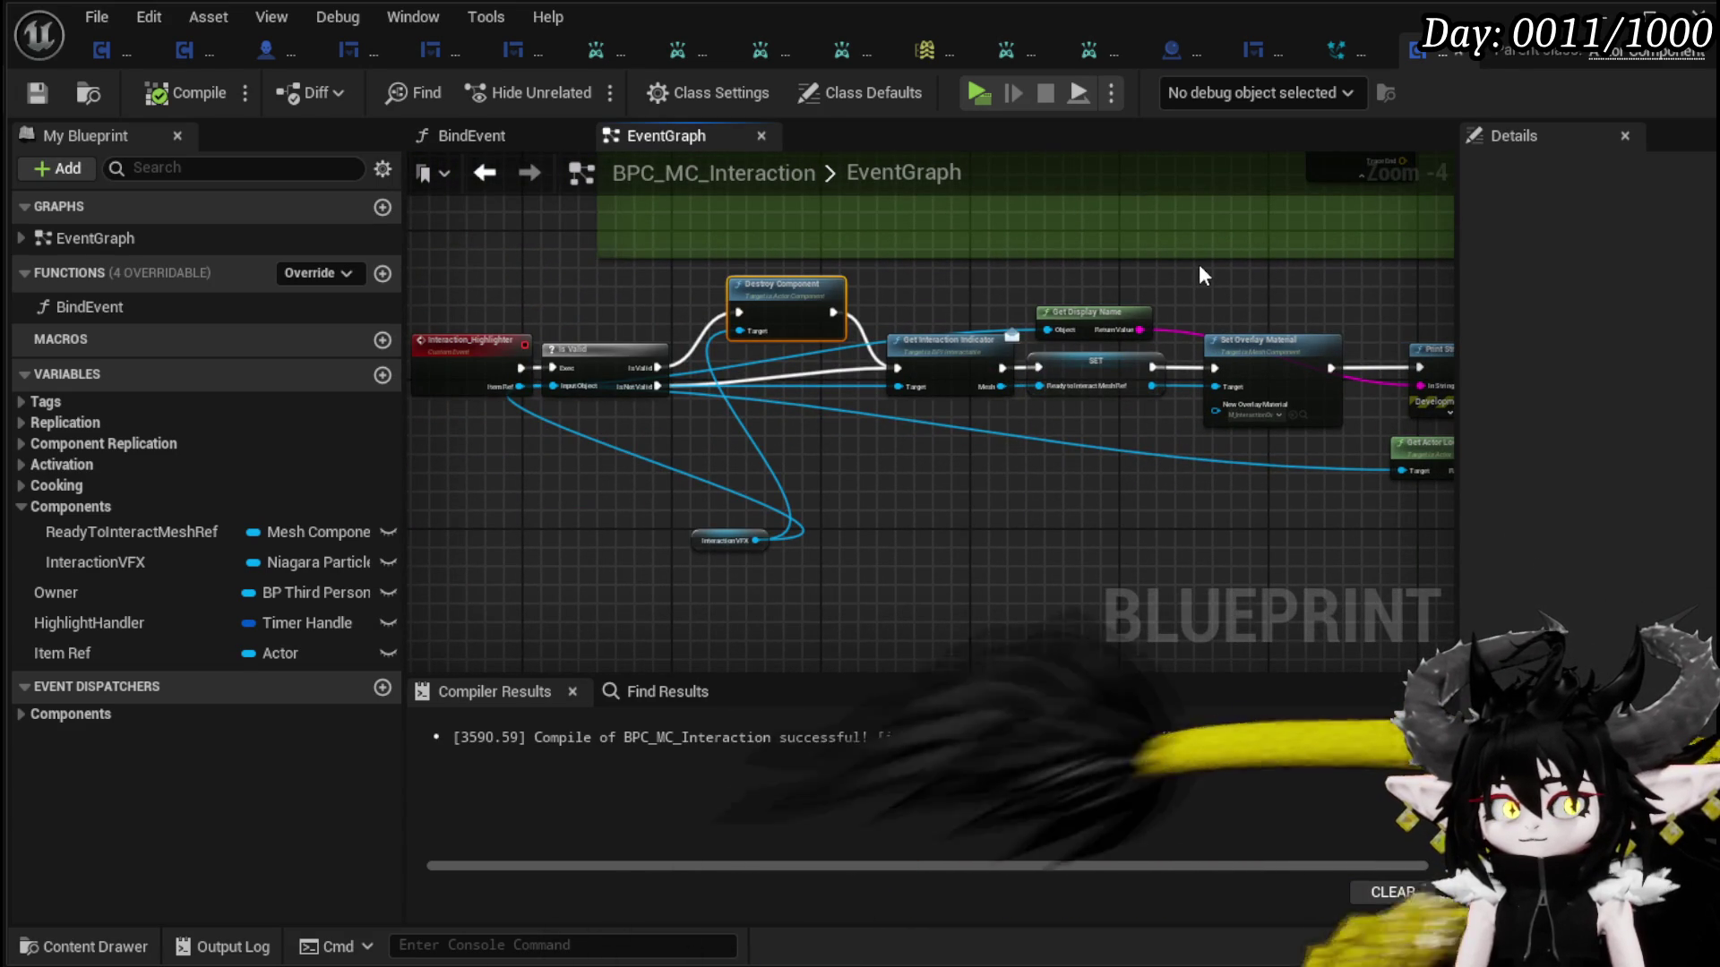
pyautogui.click(634, 50)
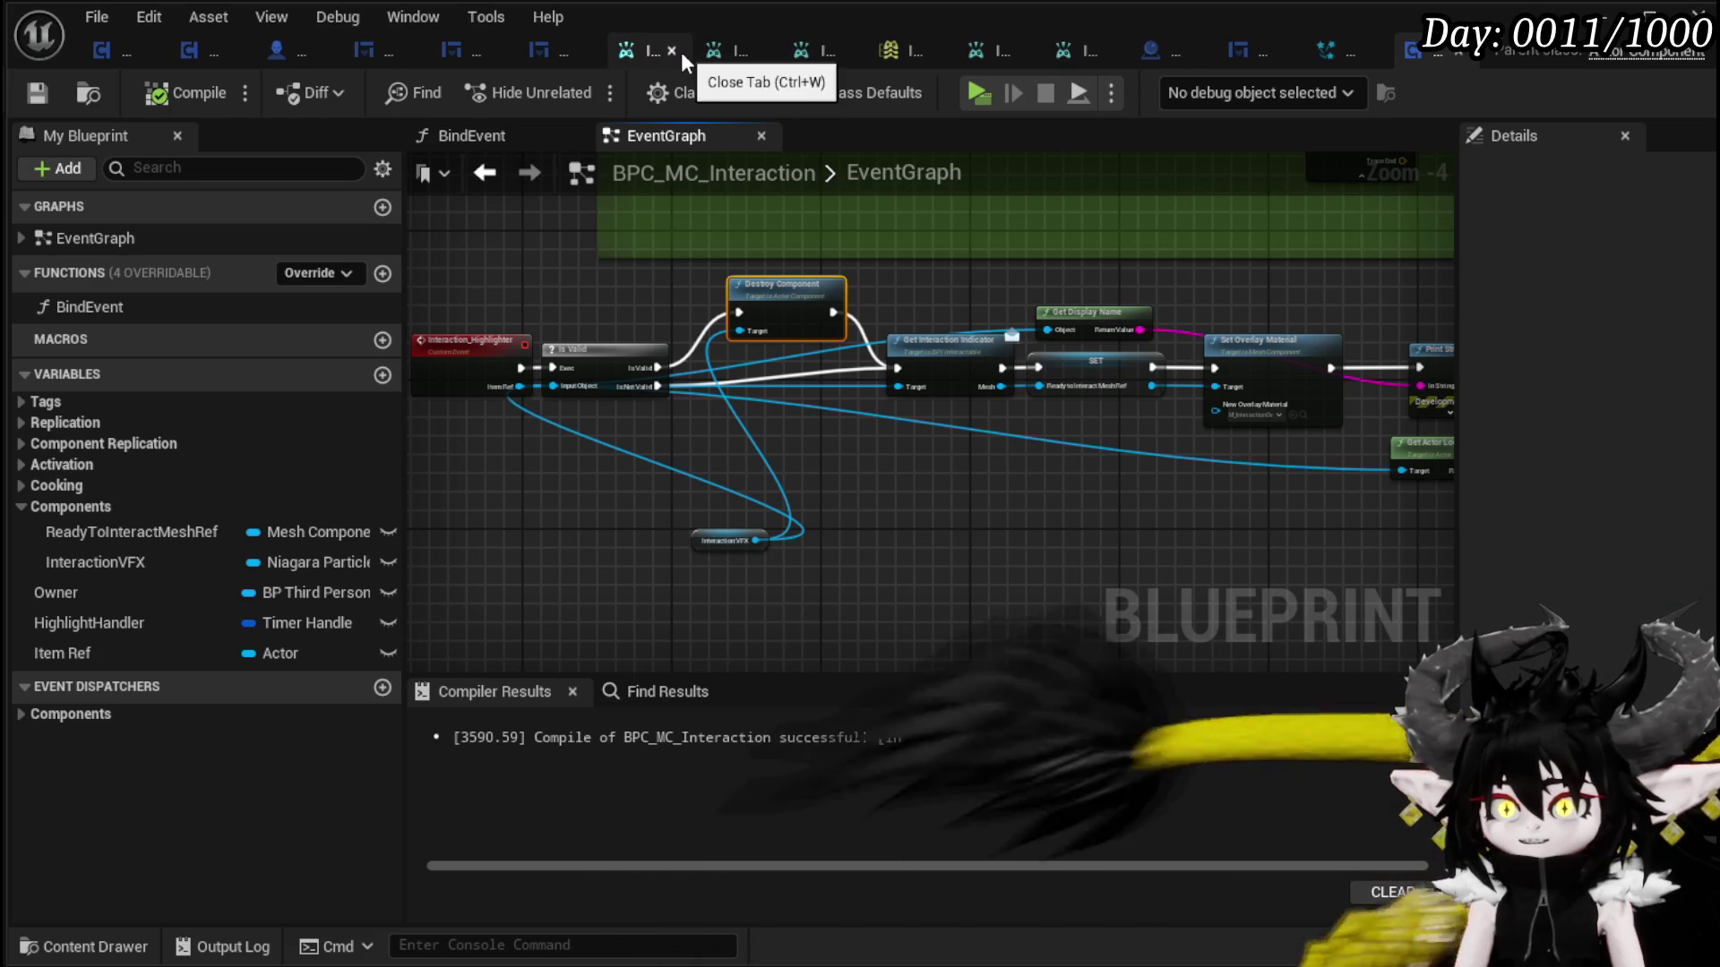
pyautogui.click(675, 52)
pyautogui.click(709, 51)
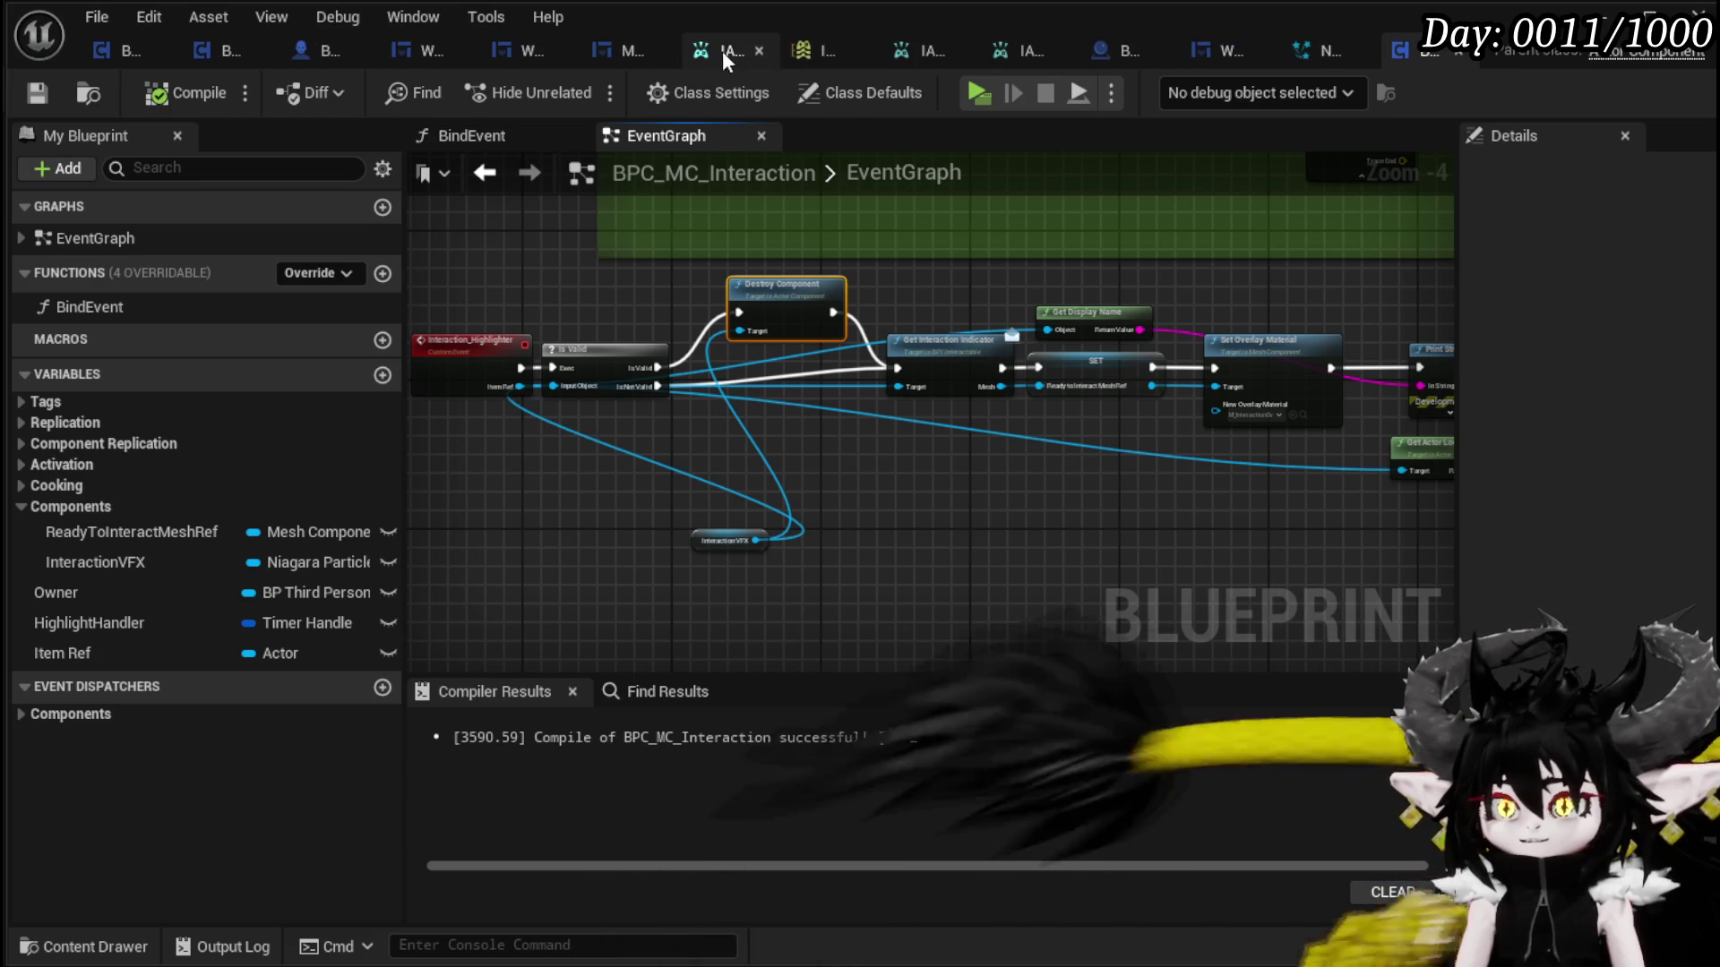
# - Close the remaining asset tabs and the Blueprint editor window, then start Play-in-Editor
pyautogui.click(760, 50)
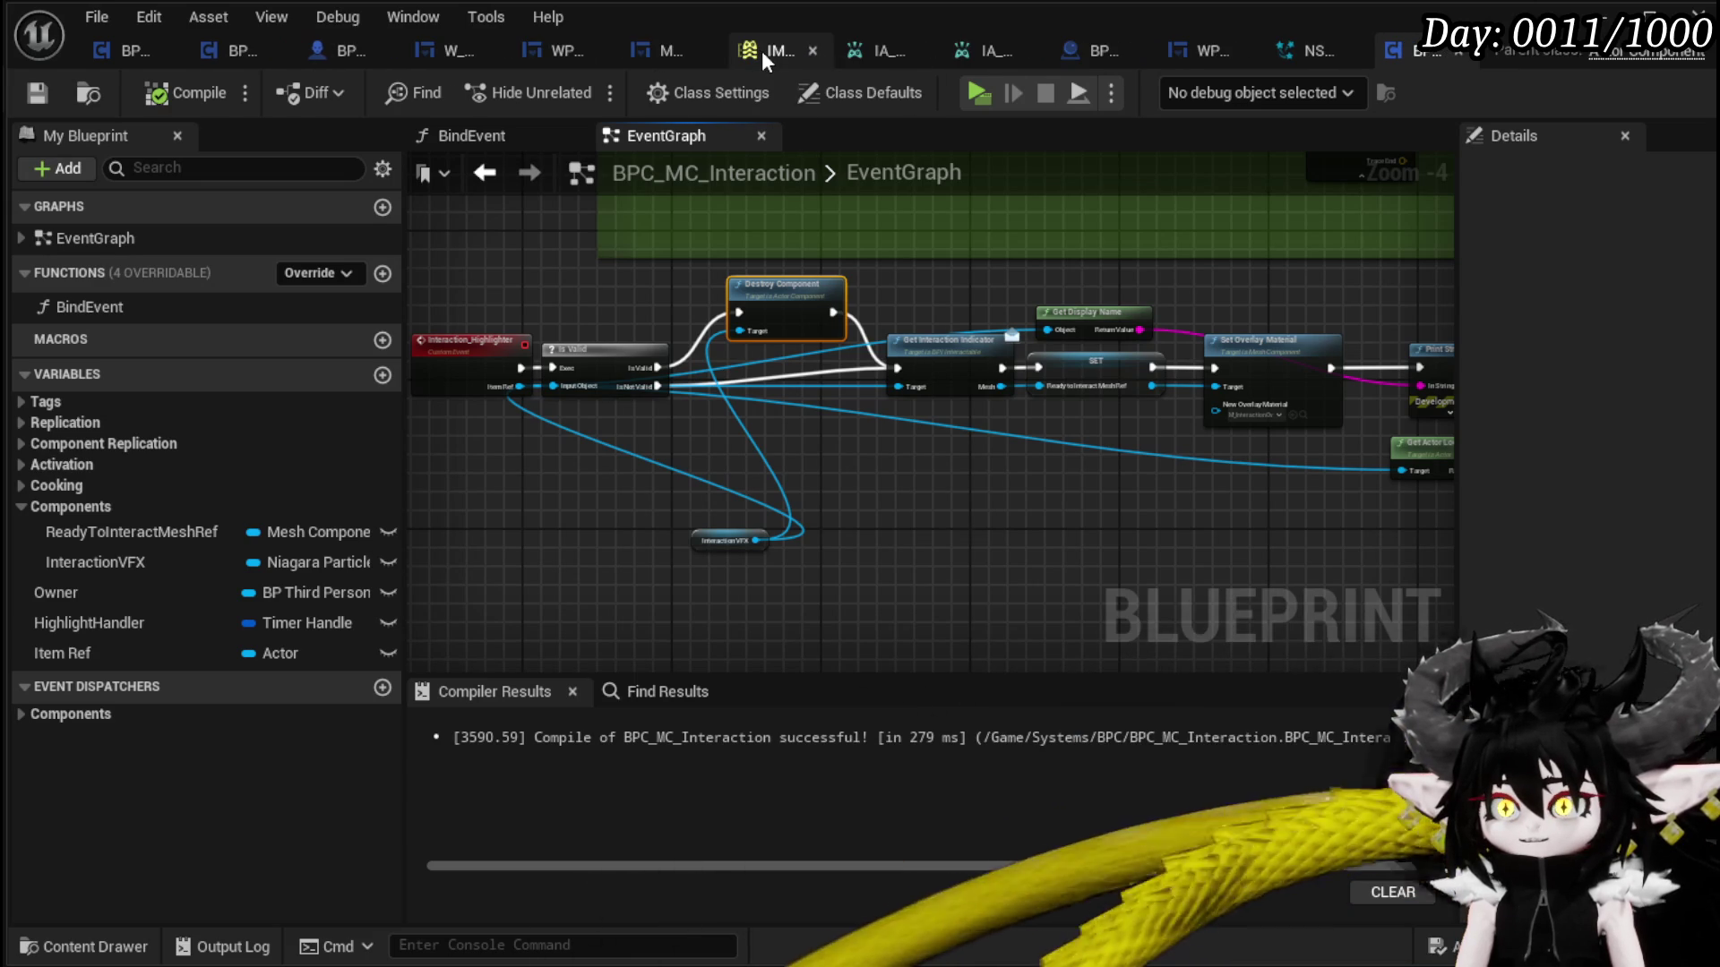
pyautogui.click(814, 50)
pyautogui.click(876, 52)
pyautogui.click(948, 52)
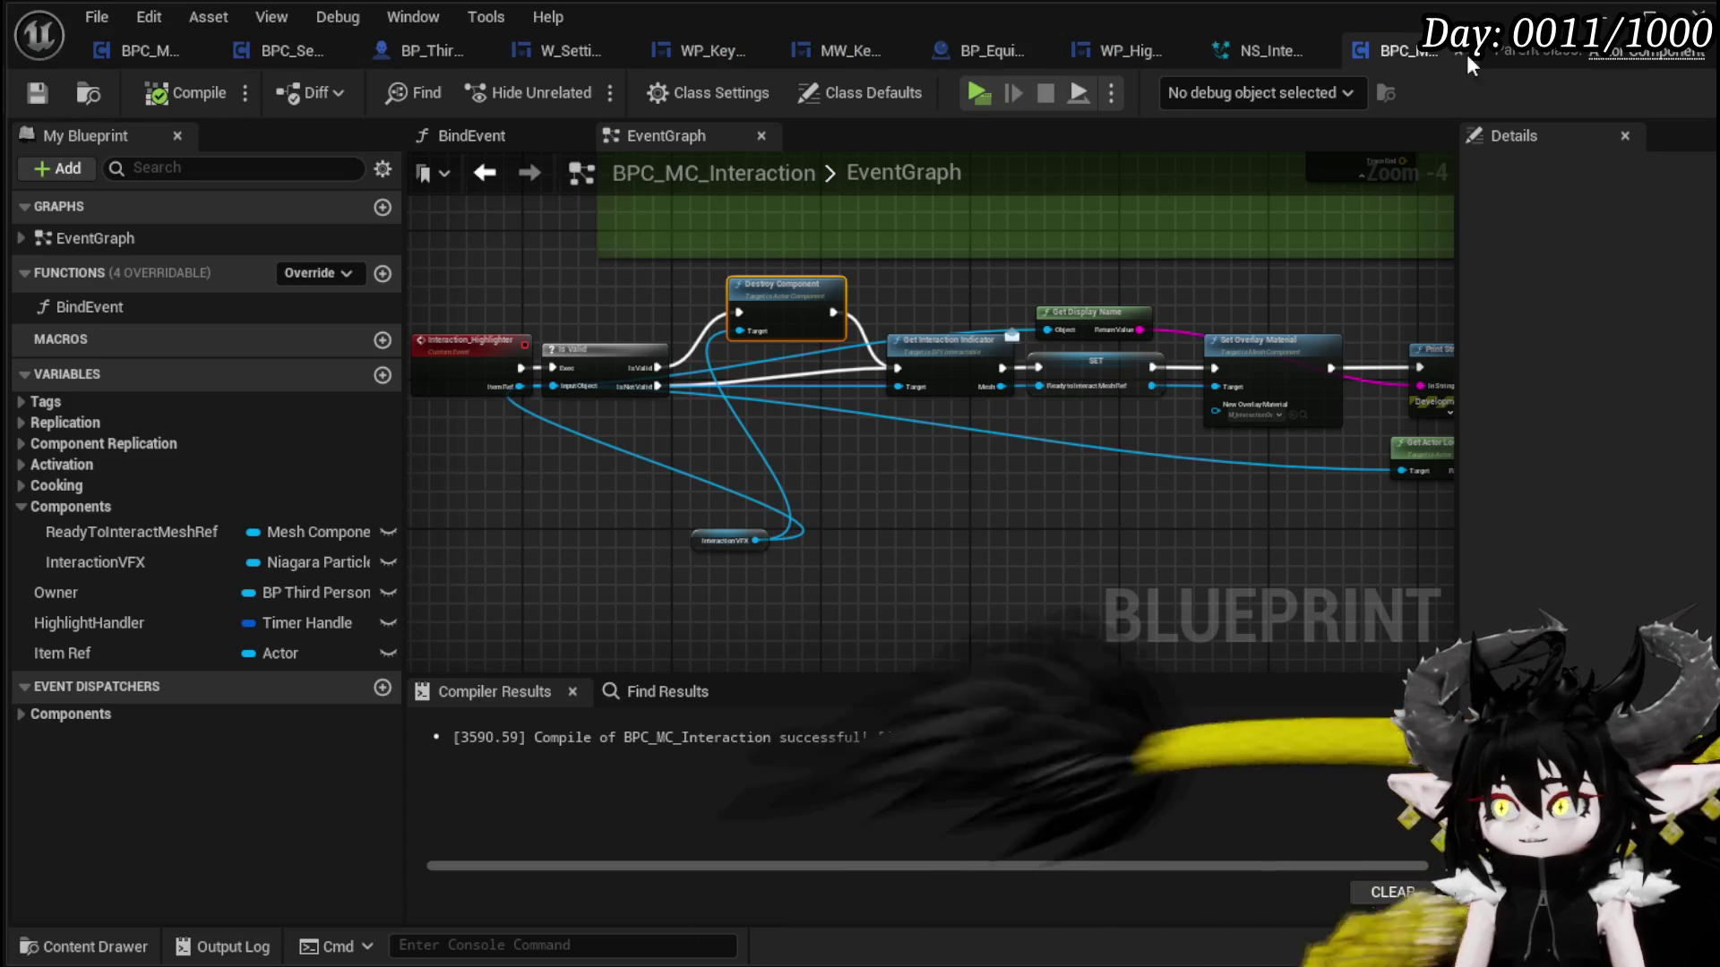
pyautogui.click(1602, 18)
pyautogui.click(580, 88)
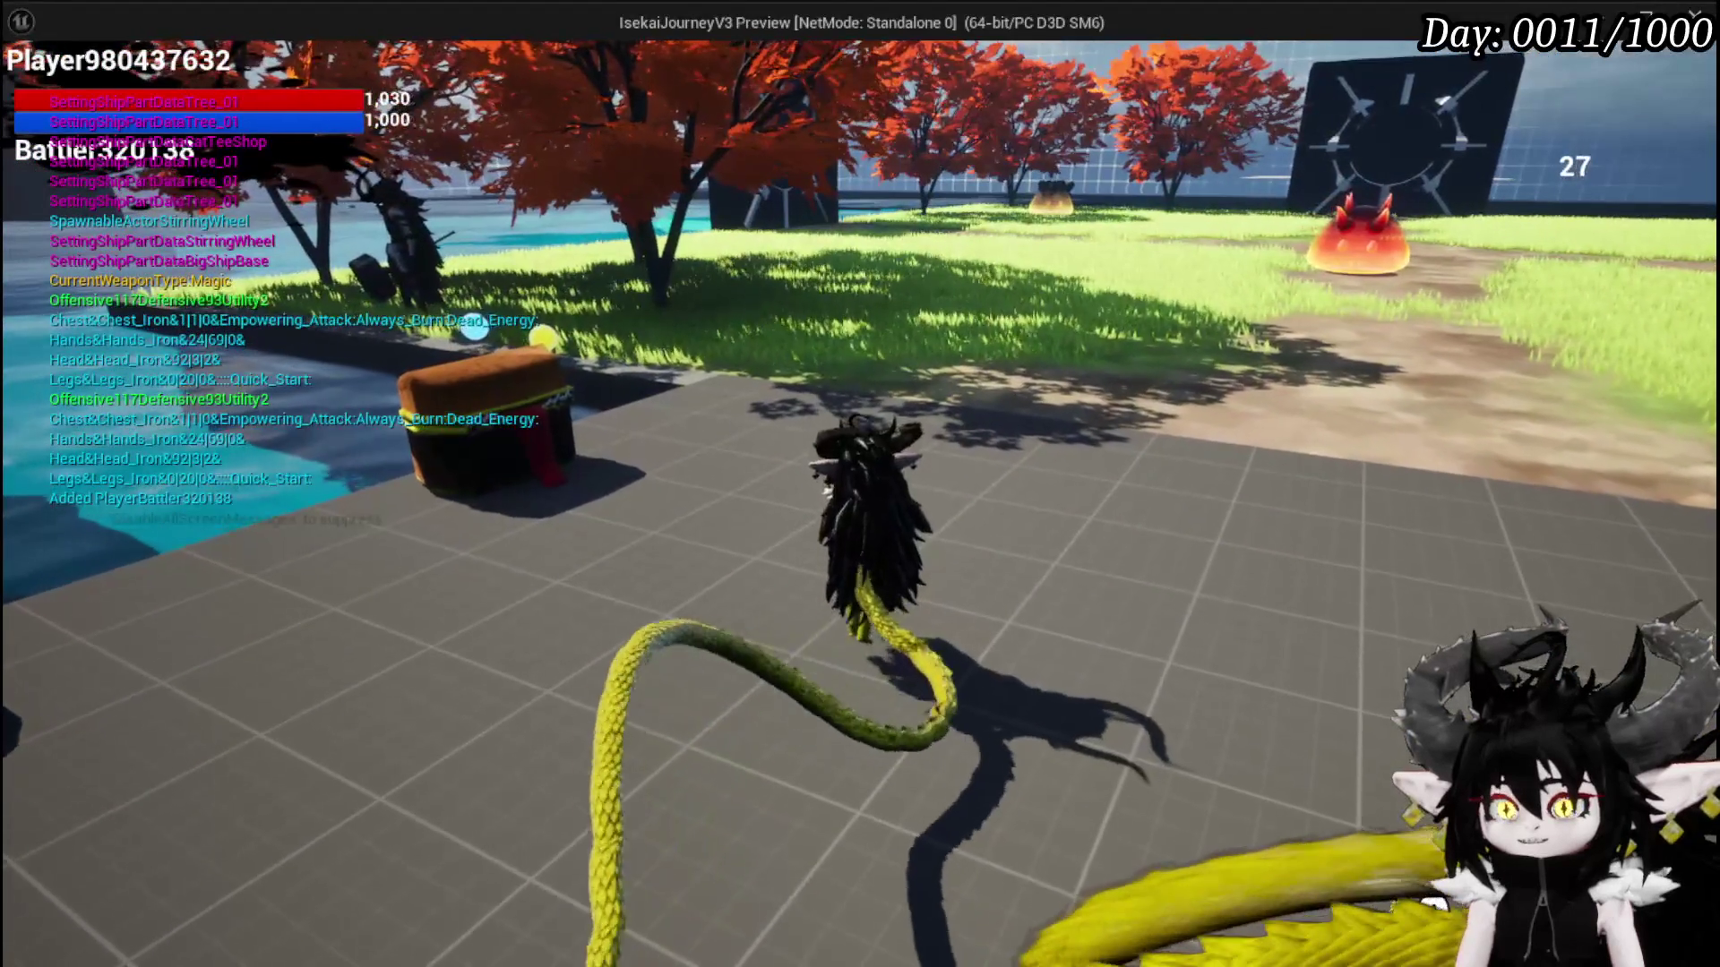
# - Stop the running preview, save the level, and start a fresh play session
pyautogui.press('Escape')
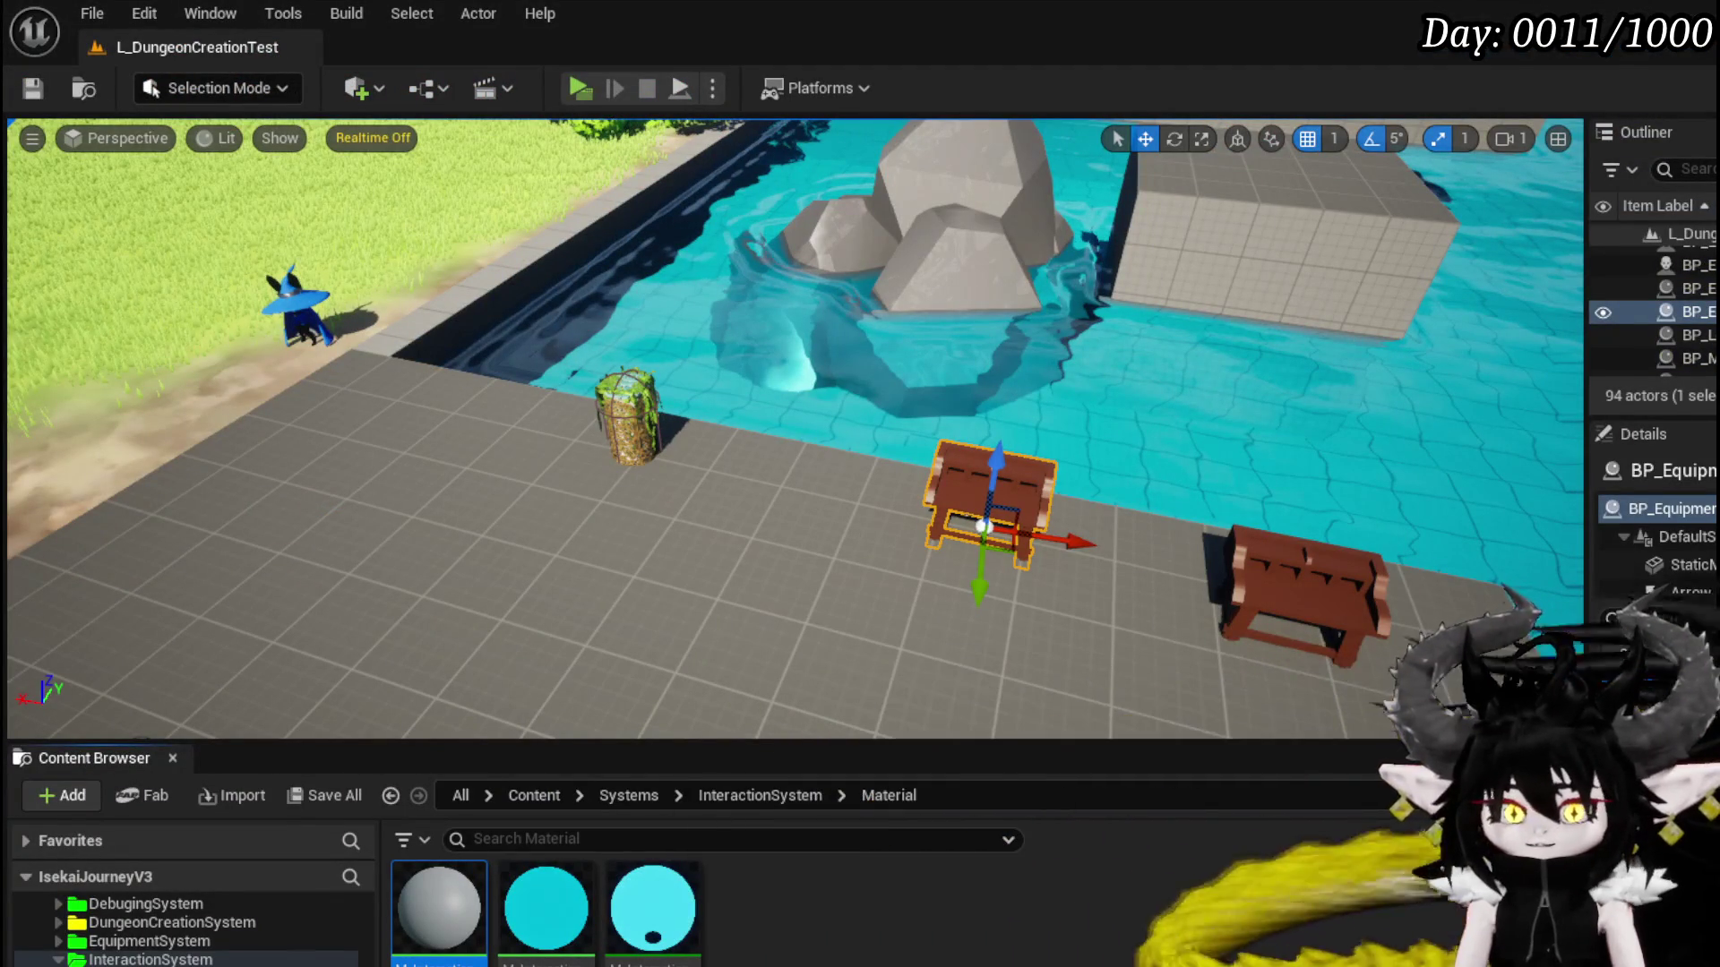
pyautogui.click(41, 83)
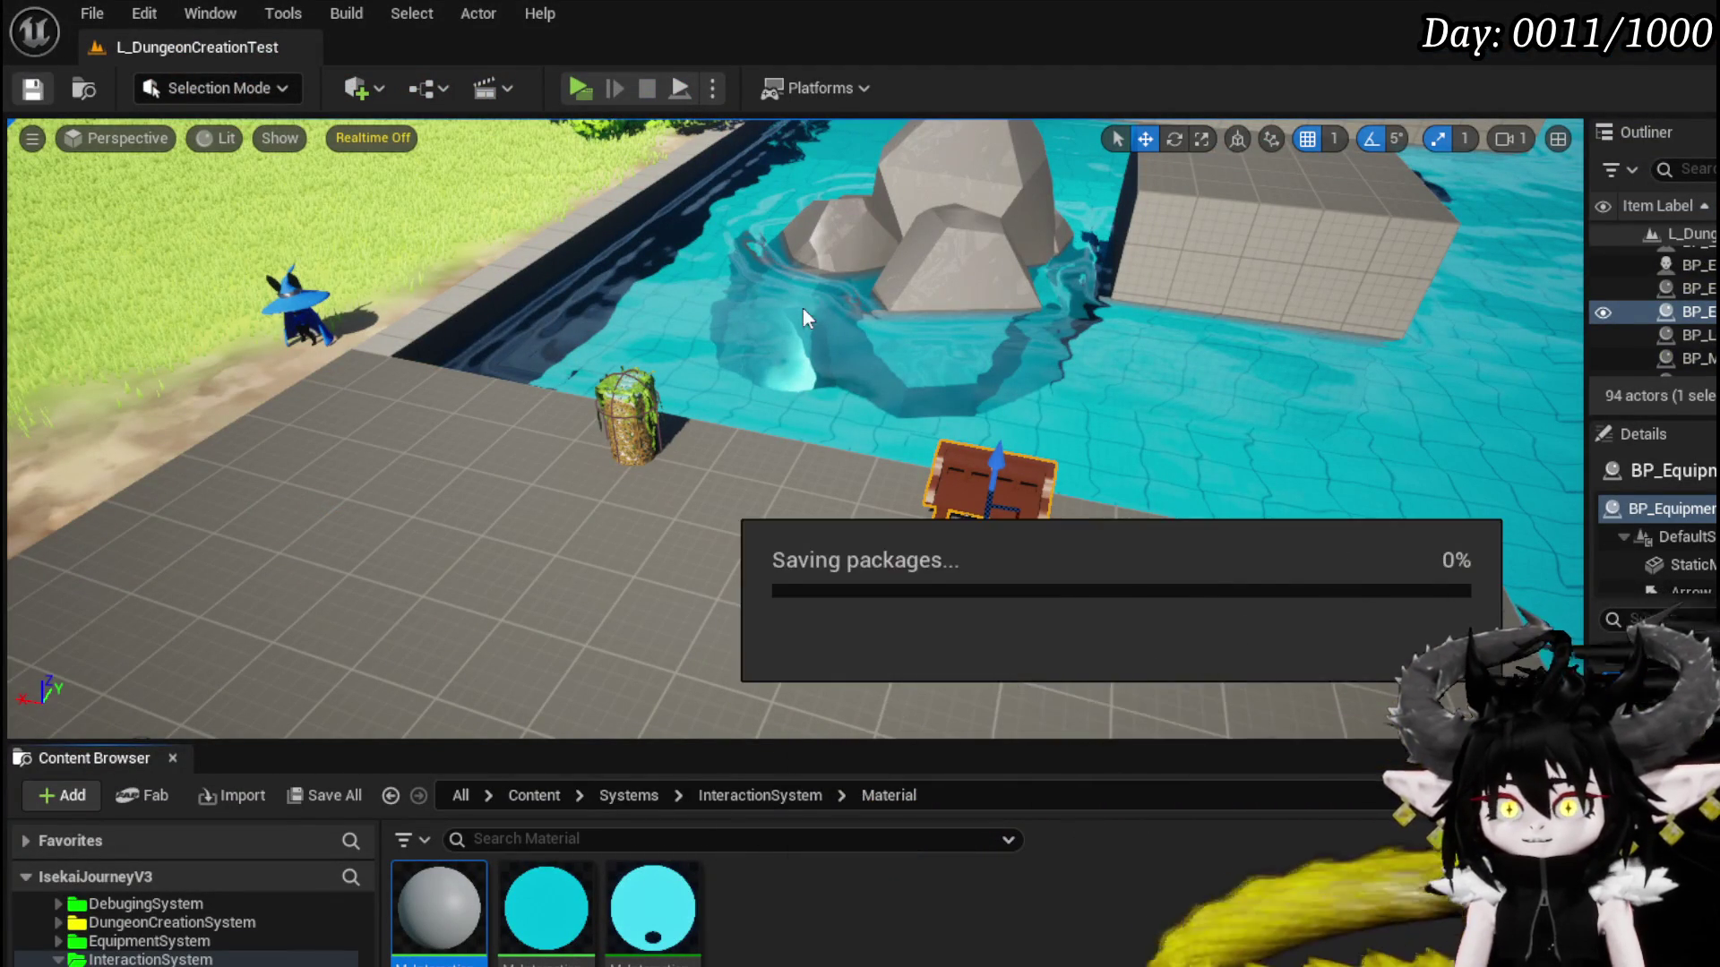
pyautogui.click(579, 88)
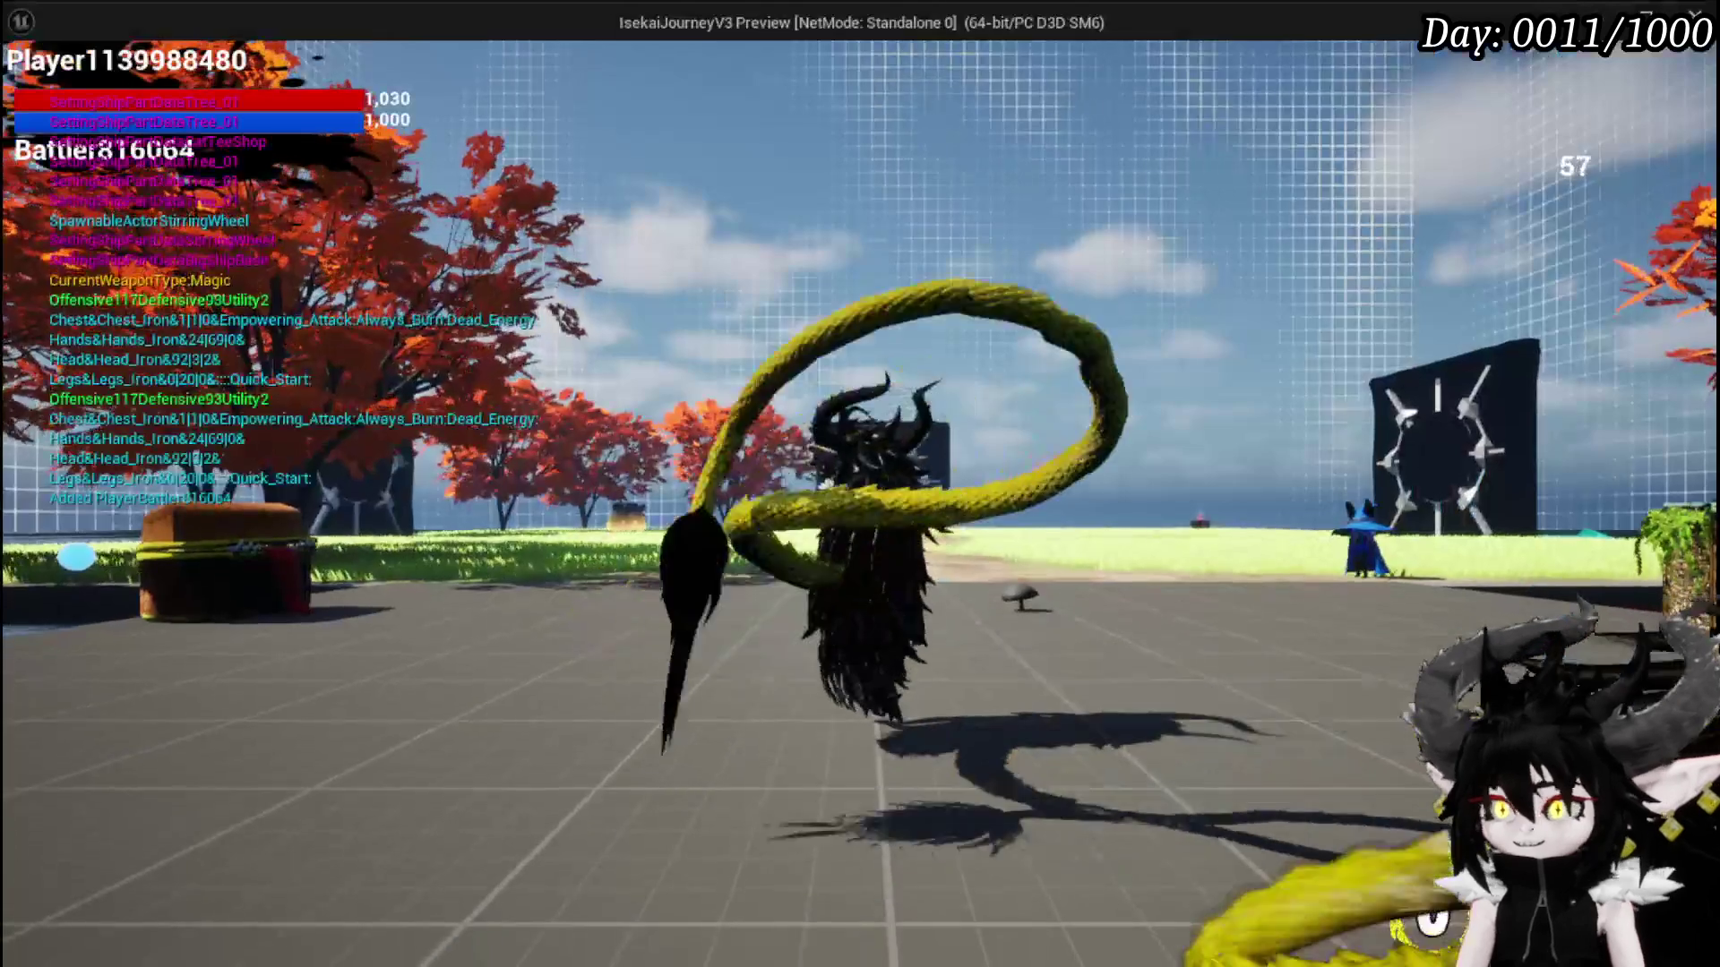
# - Run the character through the grass and trees toward the black gate, then stop the preview
pyautogui.press('w')
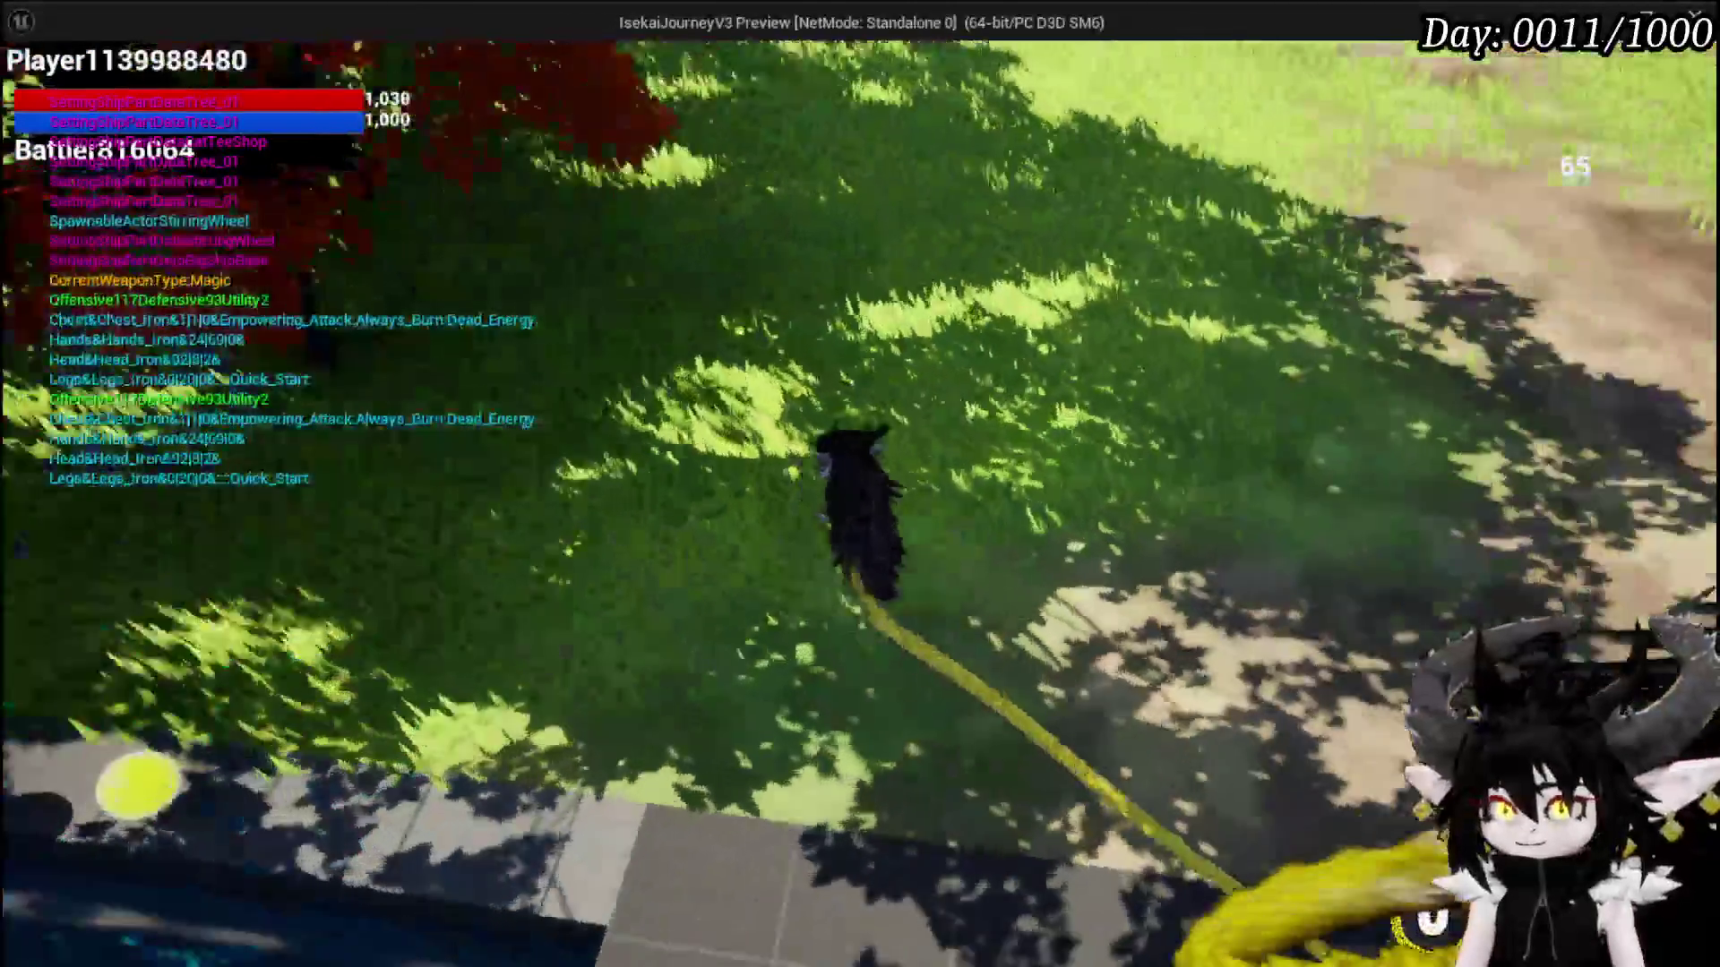
pyautogui.press('w')
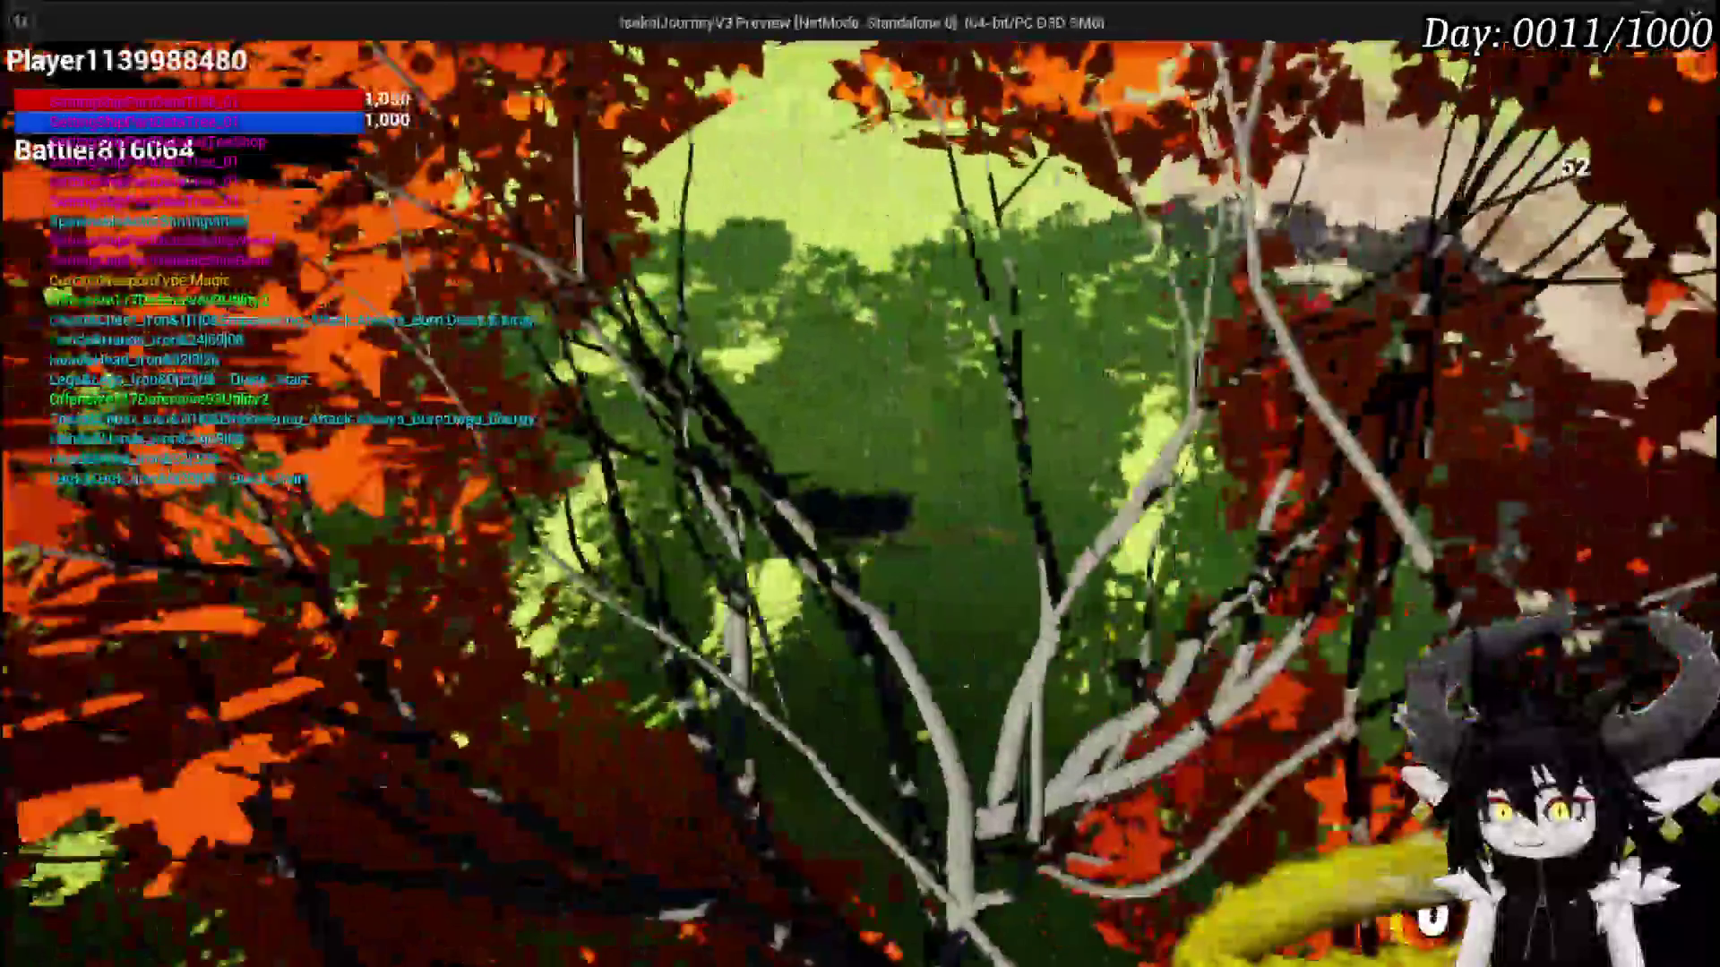
pyautogui.press('w')
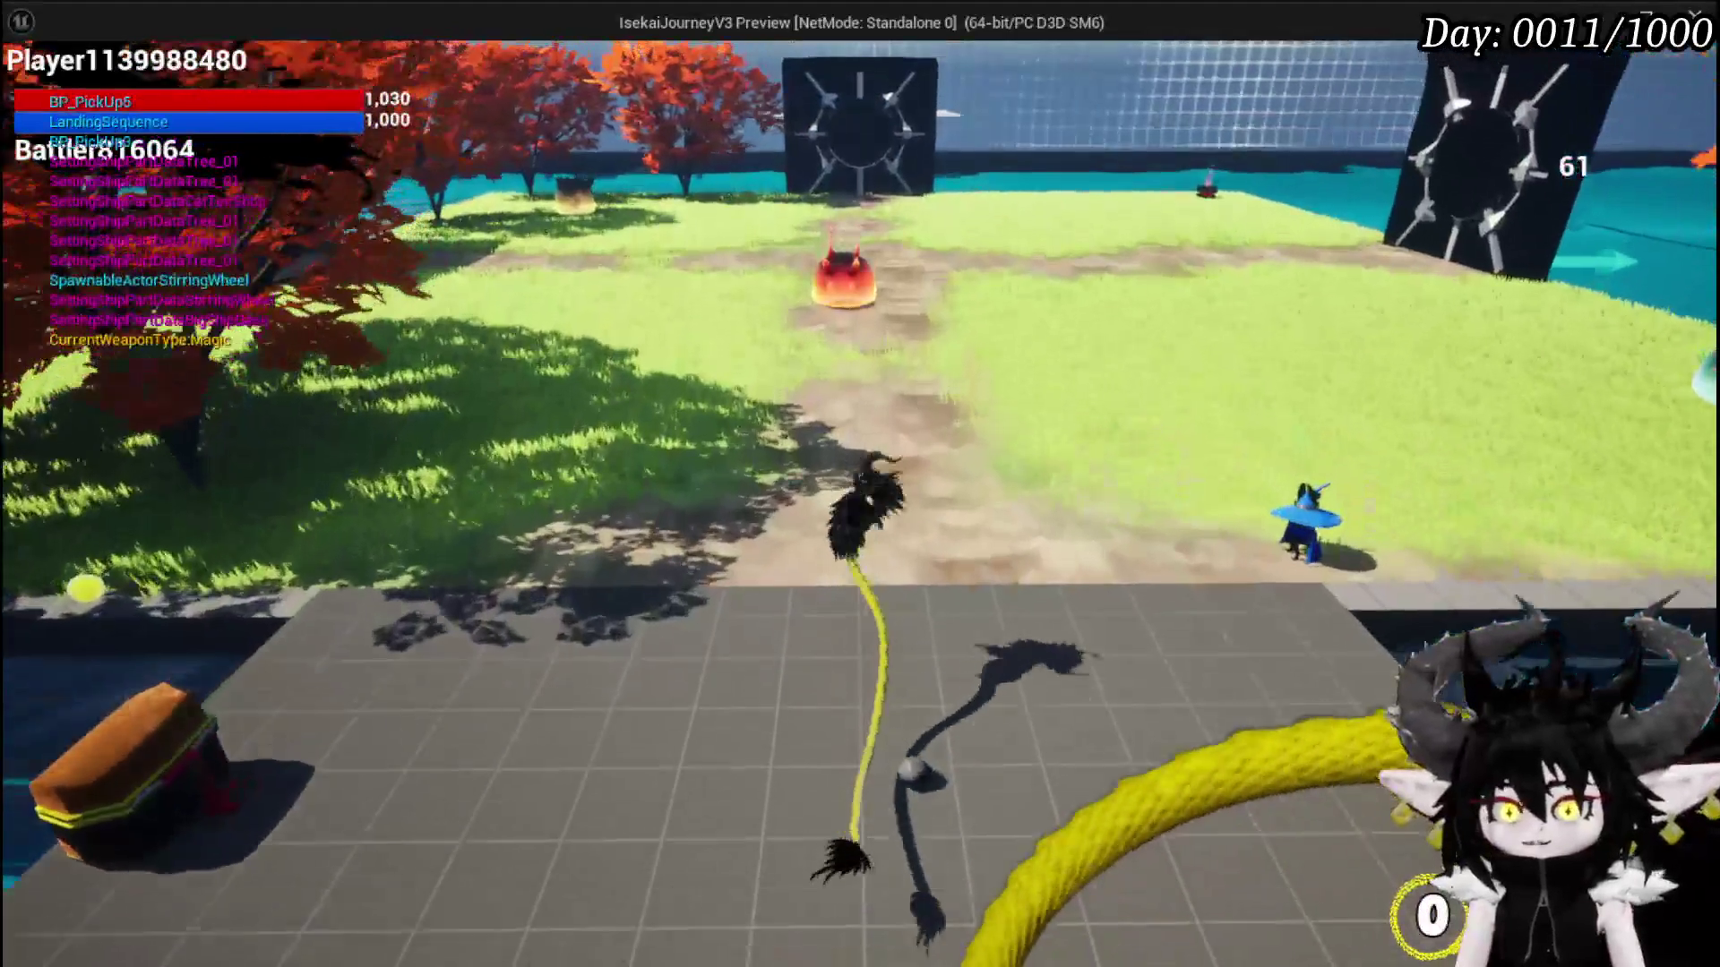
pyautogui.press('w')
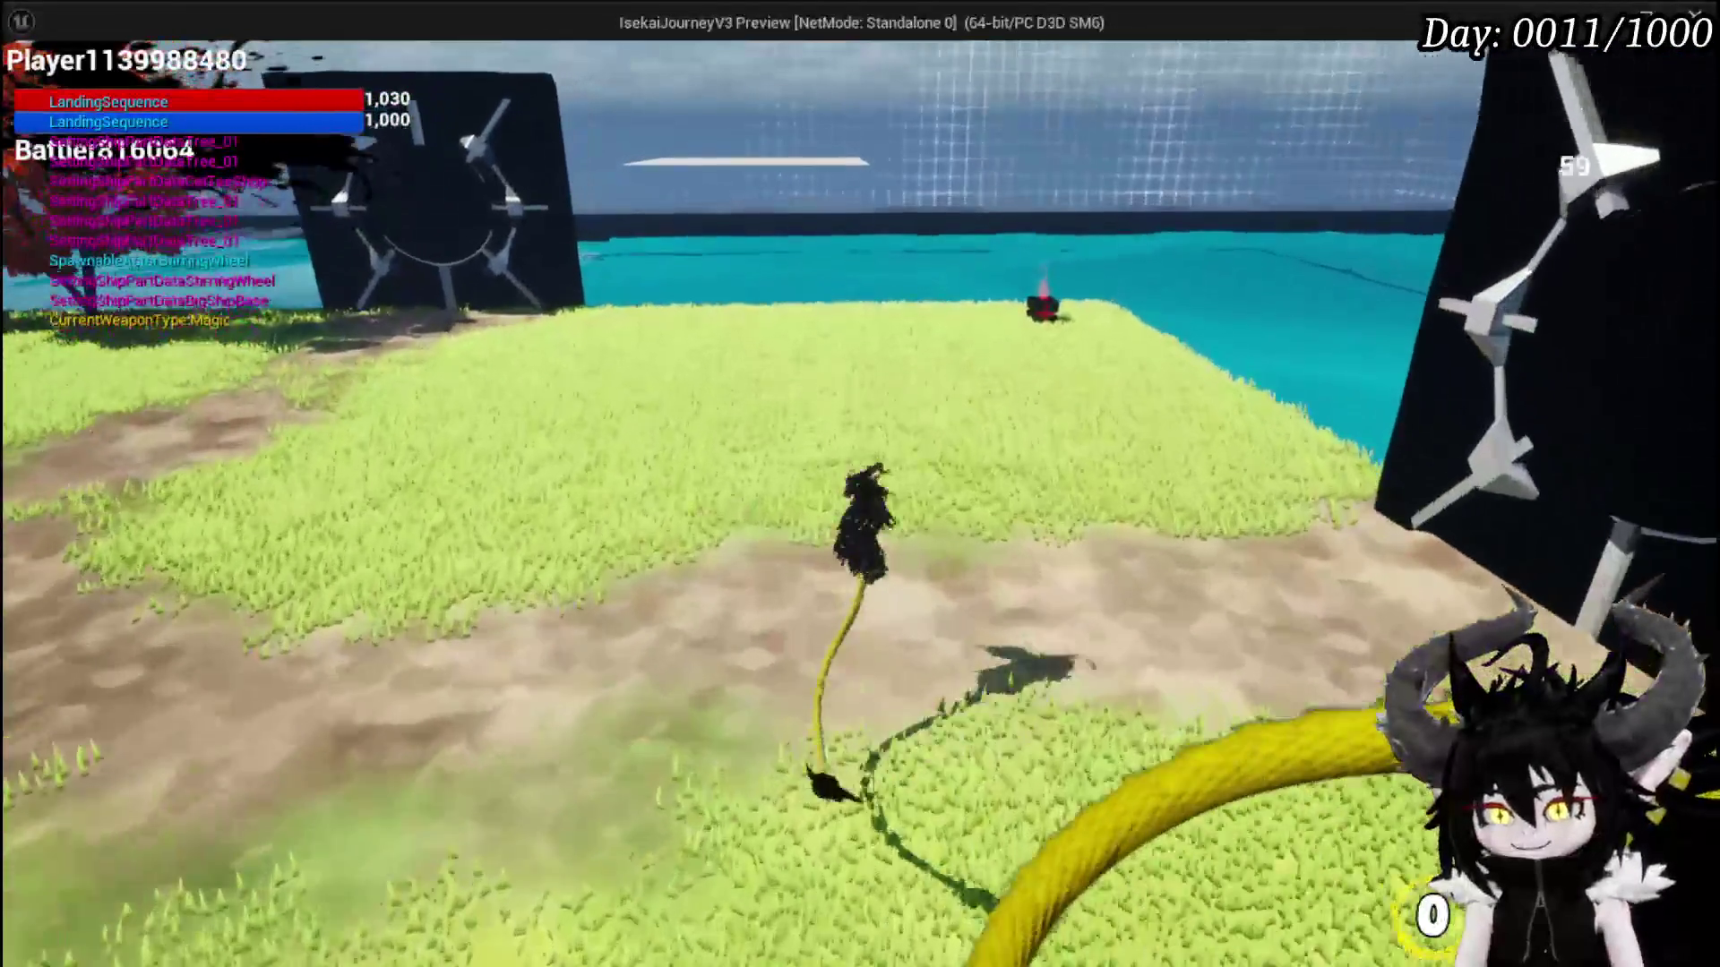
pyautogui.press('Escape')
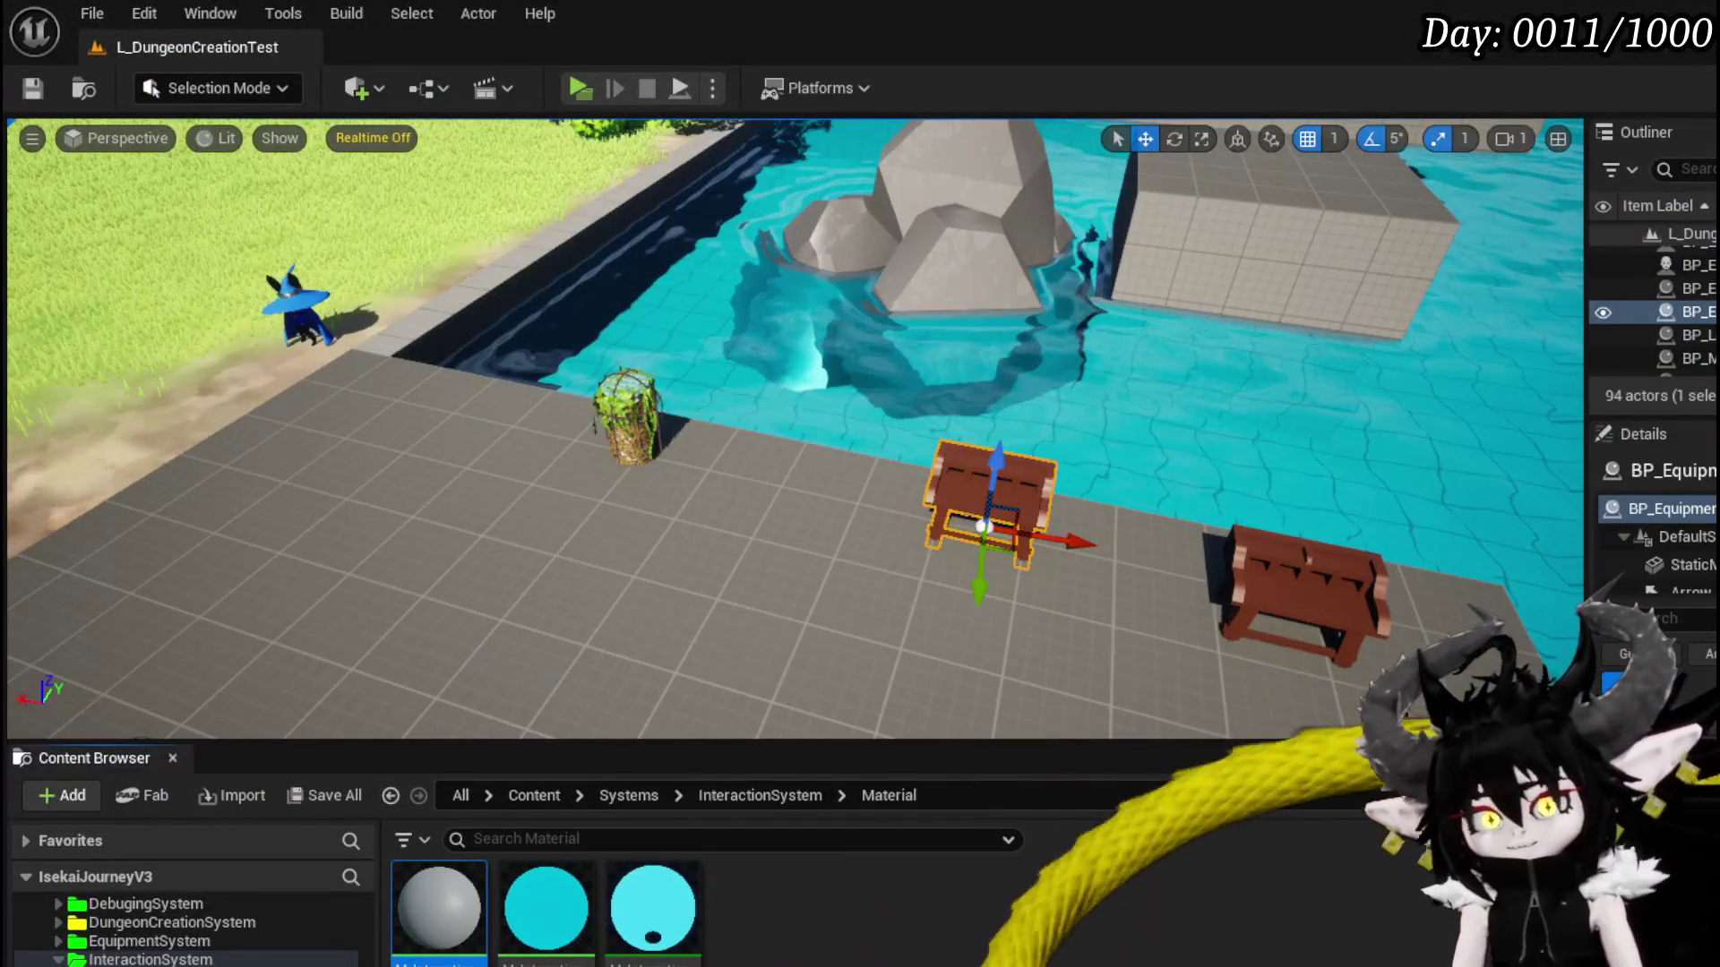
# - Save L_DungeonCreationTest with the level editor toolbar's Save icon
pyautogui.click(32, 88)
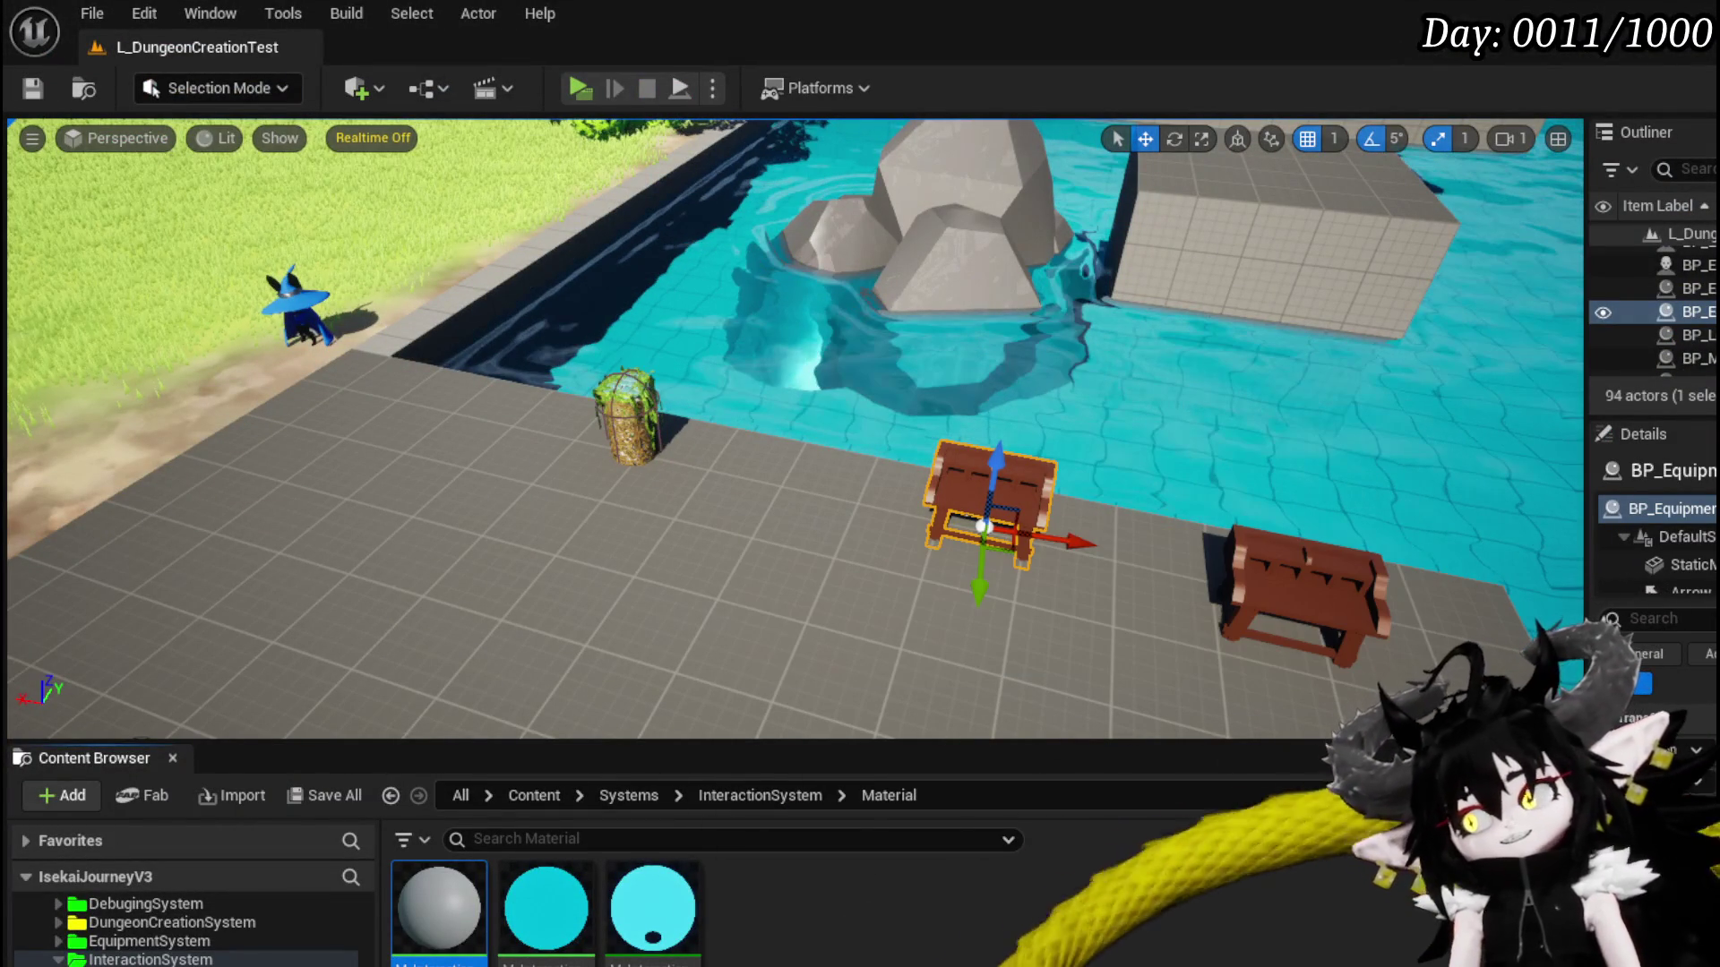